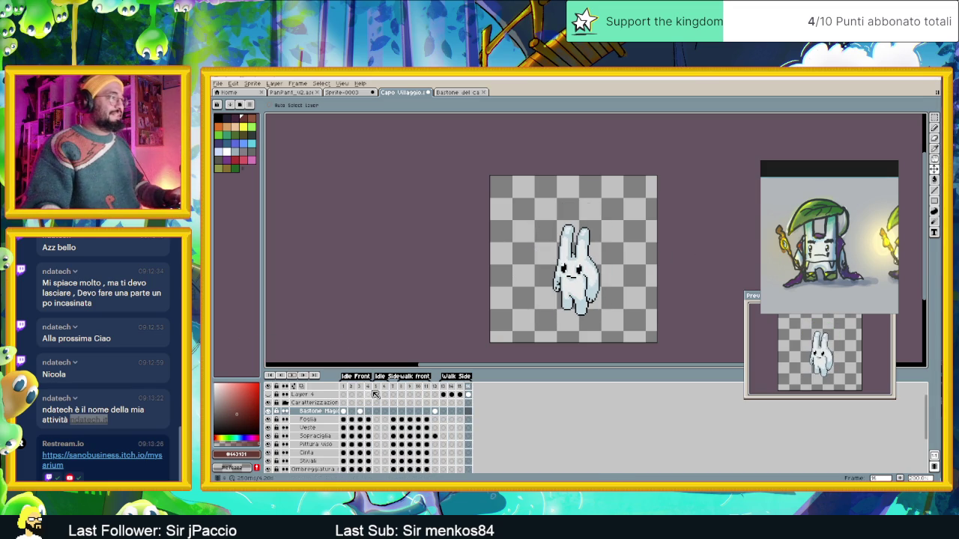
# Step through the staff in idle front frames 1–4 and play the idle animation.
pyautogui.click(347, 388)
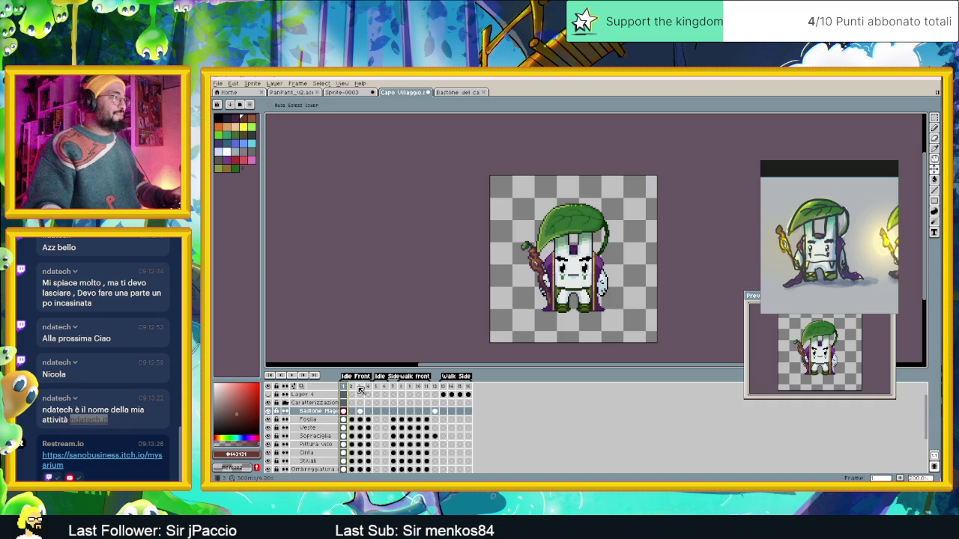
pyautogui.click(360, 388)
pyautogui.click(352, 387)
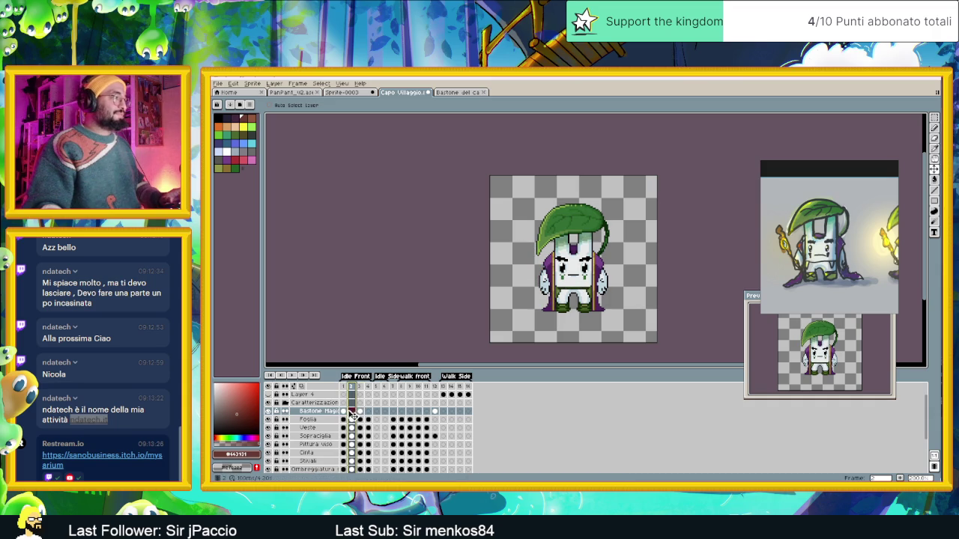
pyautogui.click(343, 413)
pyautogui.click(352, 411)
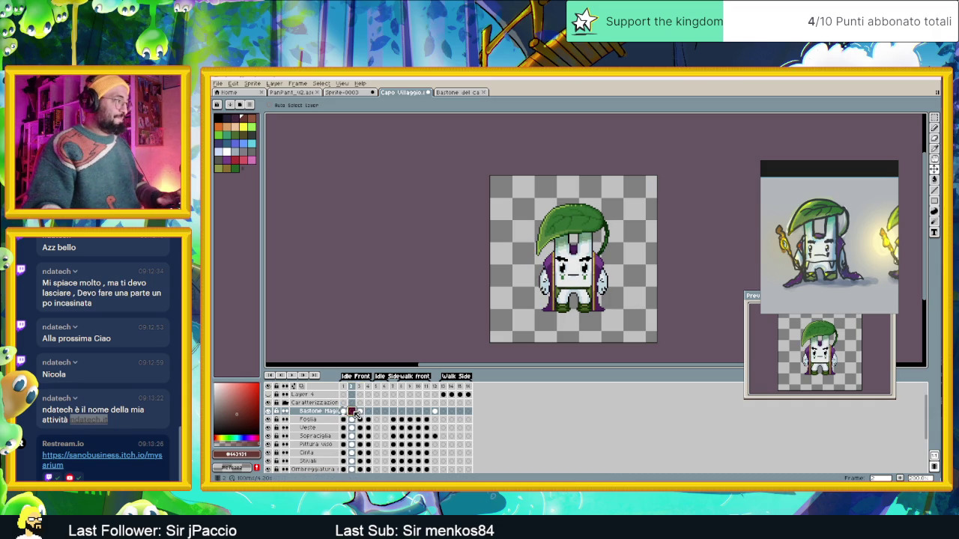
pyautogui.press('Right')
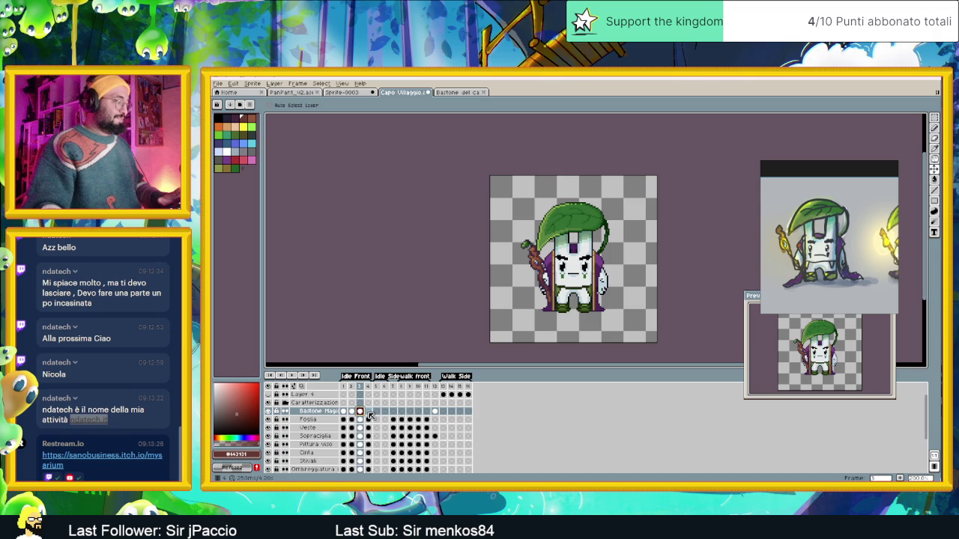
pyautogui.click(368, 412)
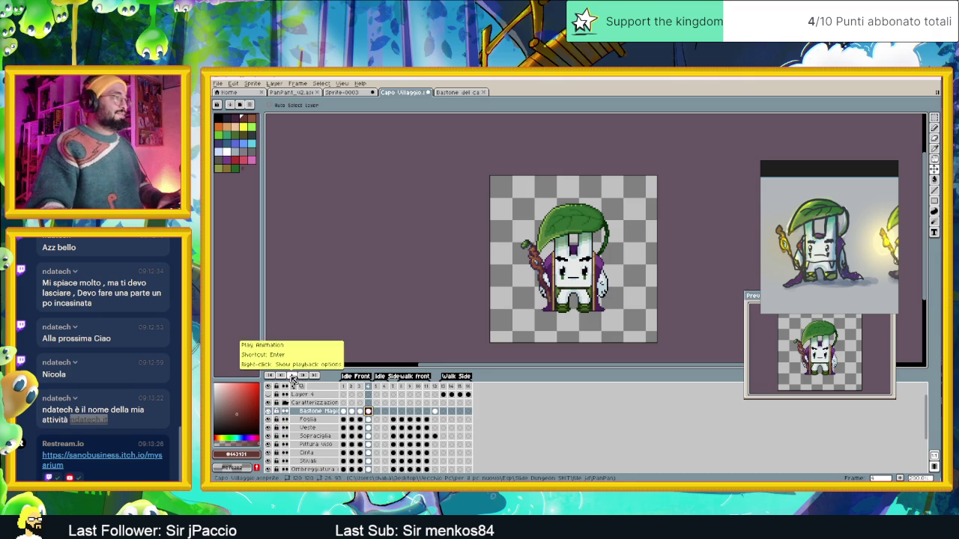
pyautogui.click(292, 376)
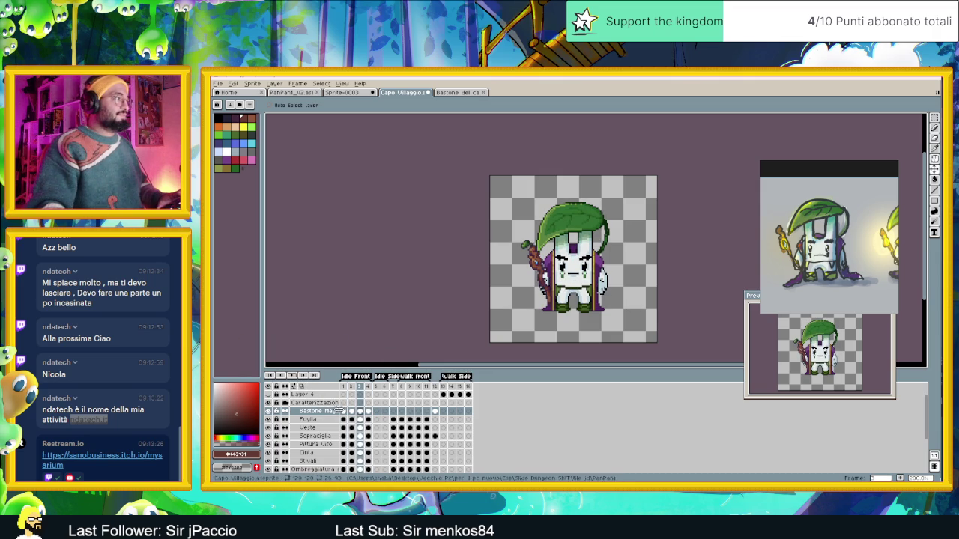
pyautogui.click(343, 411)
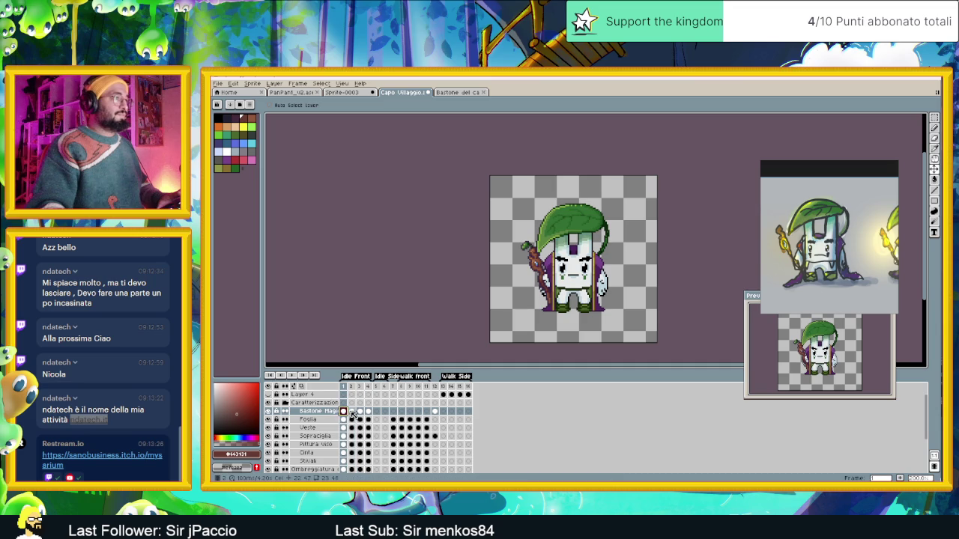
# Recheck the staff in idle frames 1–4 and replay the idle animation.
pyautogui.click(352, 411)
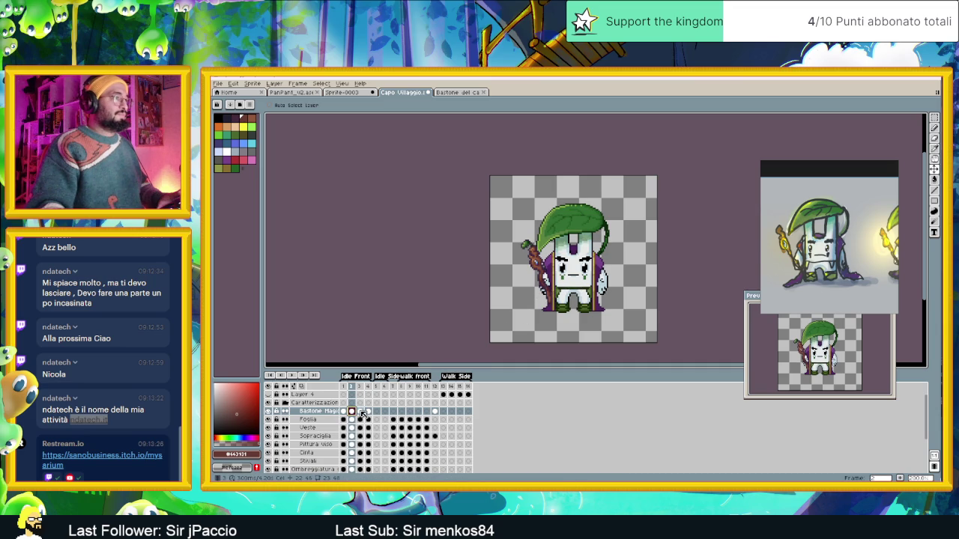
pyautogui.click(361, 411)
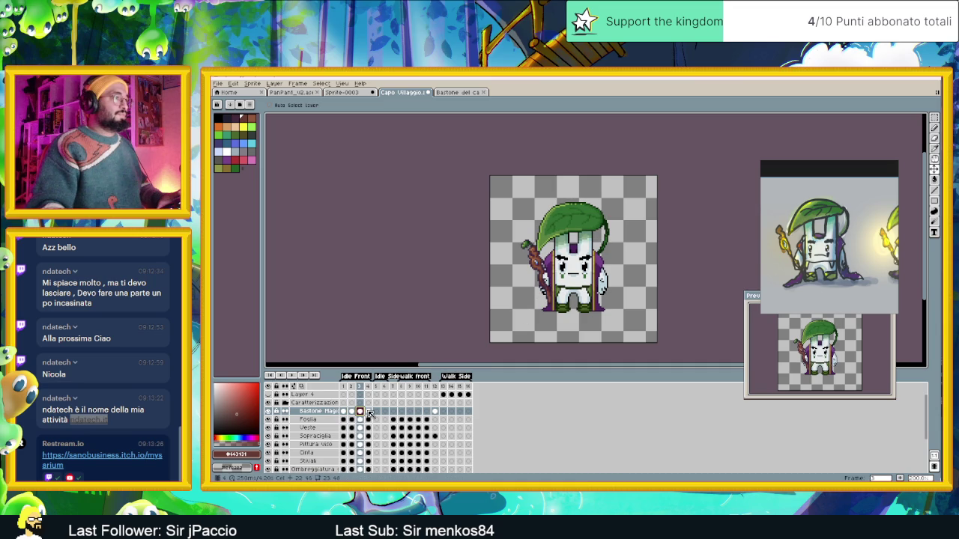
pyautogui.click(369, 412)
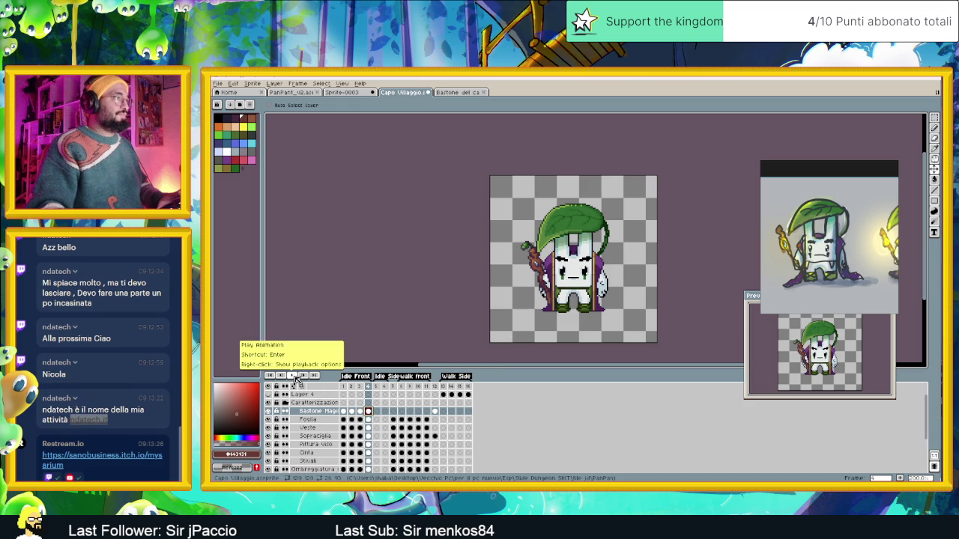
pyautogui.click(282, 375)
pyautogui.click(292, 376)
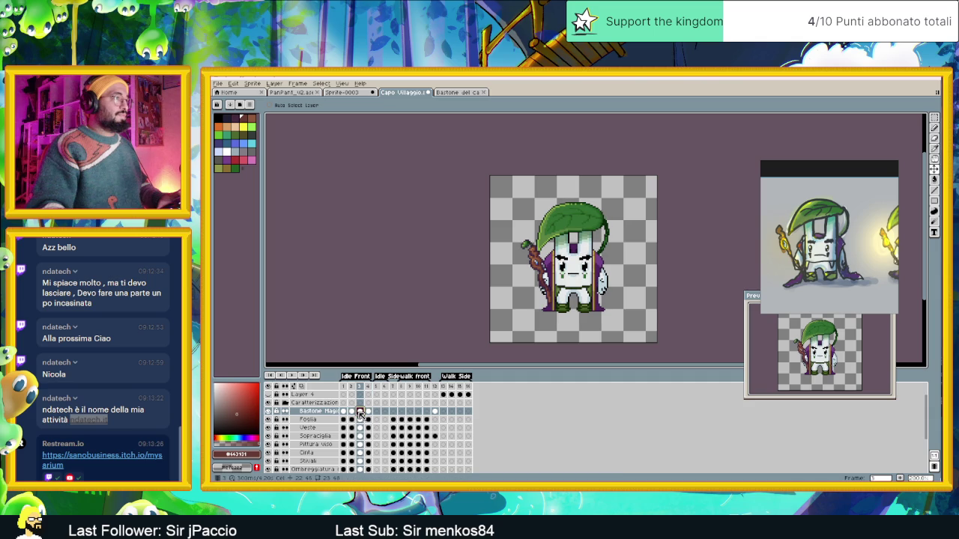
pyautogui.click(352, 412)
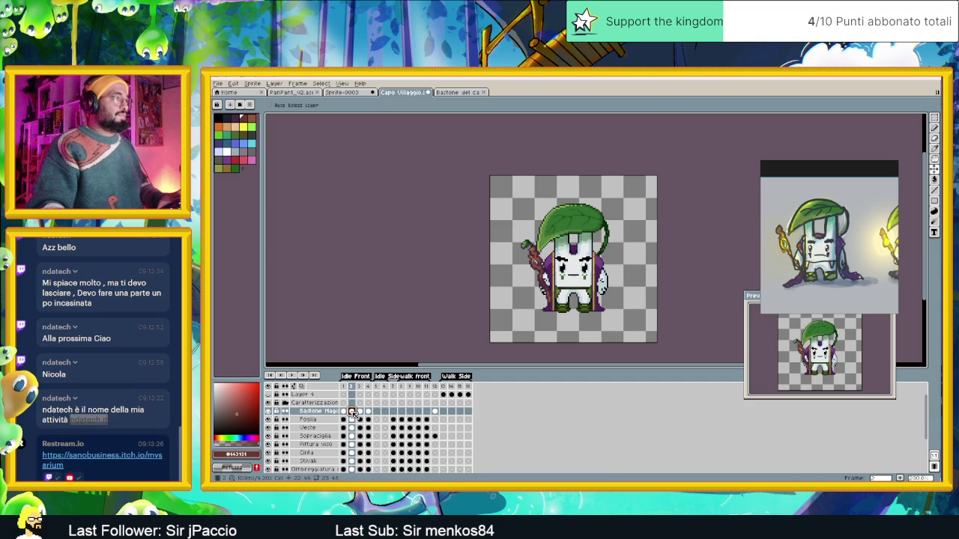
pyautogui.press('Left')
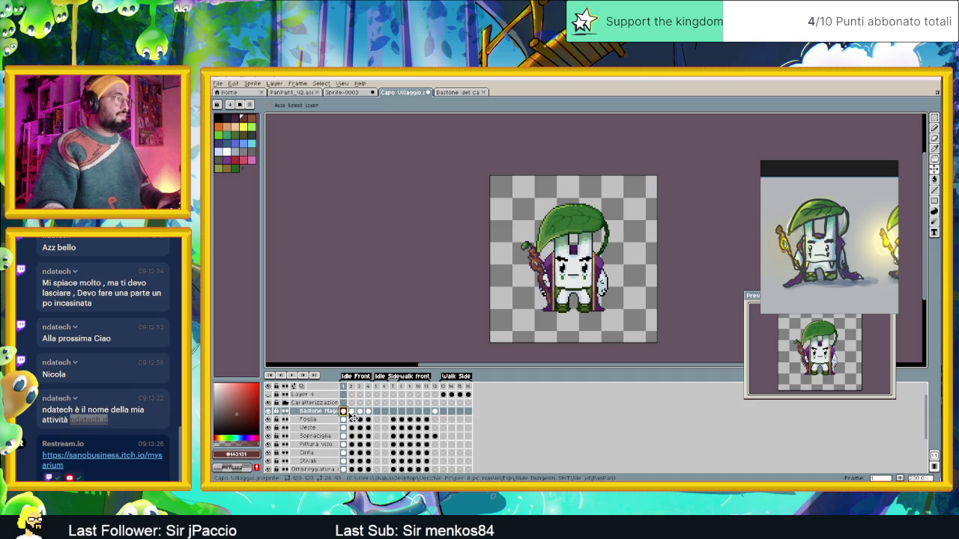
pyautogui.click(351, 412)
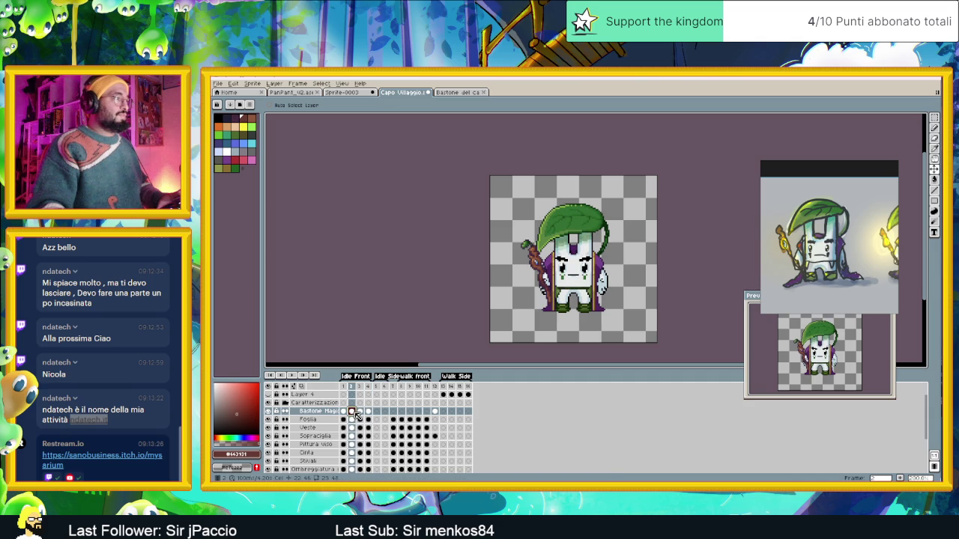
pyautogui.click(361, 412)
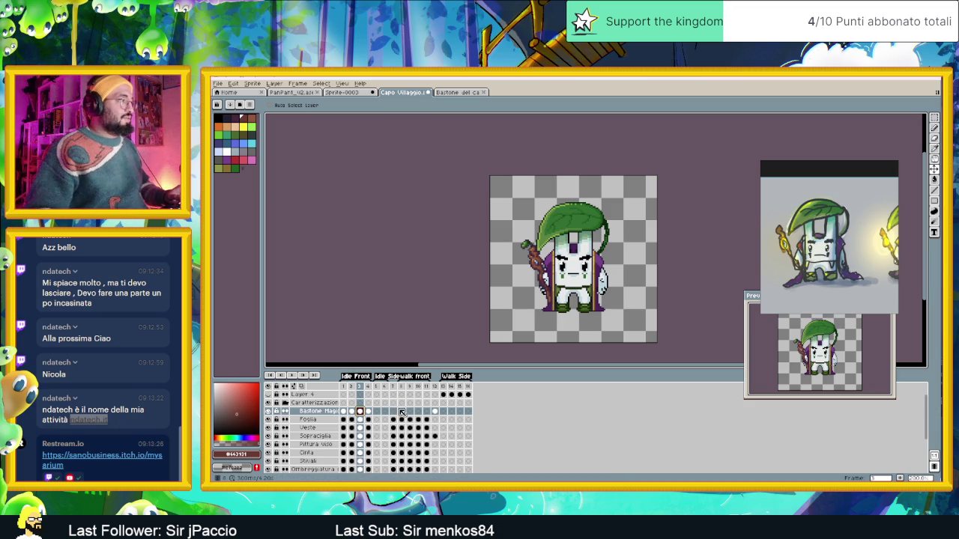
# Remove the staff from walk front frame 7 and paste it back in.
pyautogui.click(401, 412)
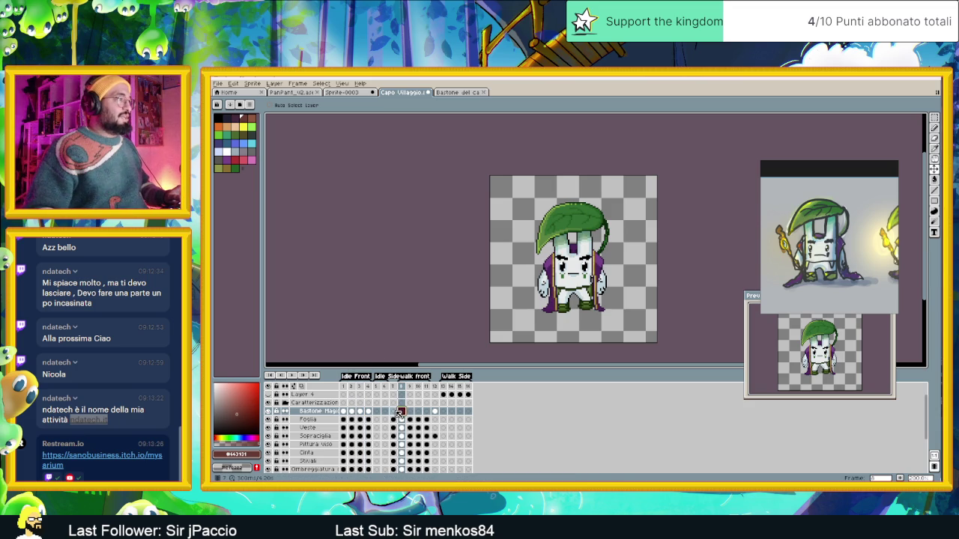
pyautogui.click(395, 412)
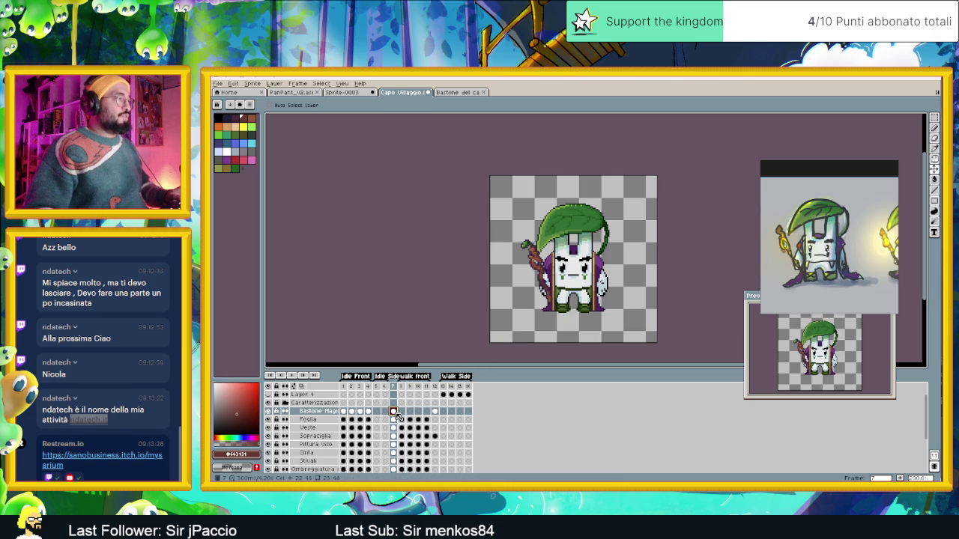
pyautogui.press('Delete')
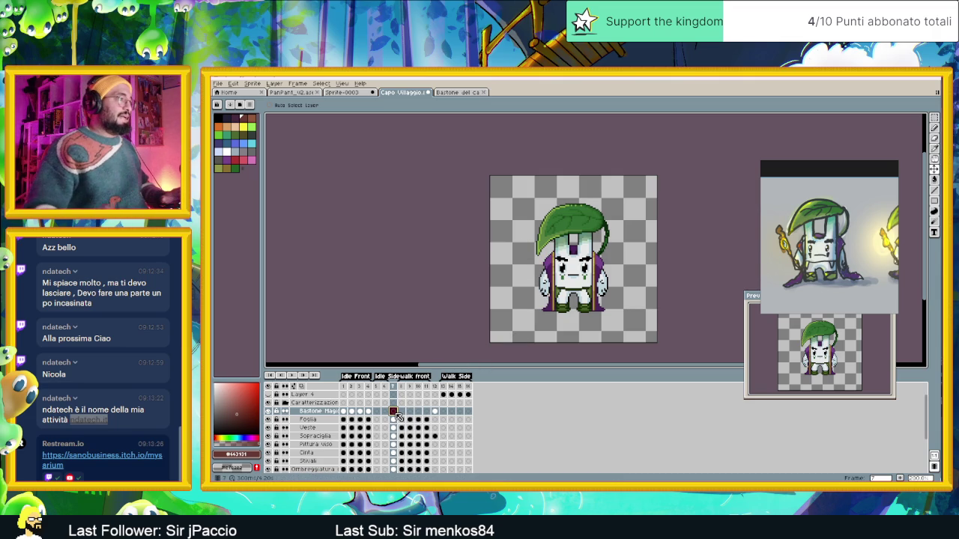
pyautogui.click(436, 411)
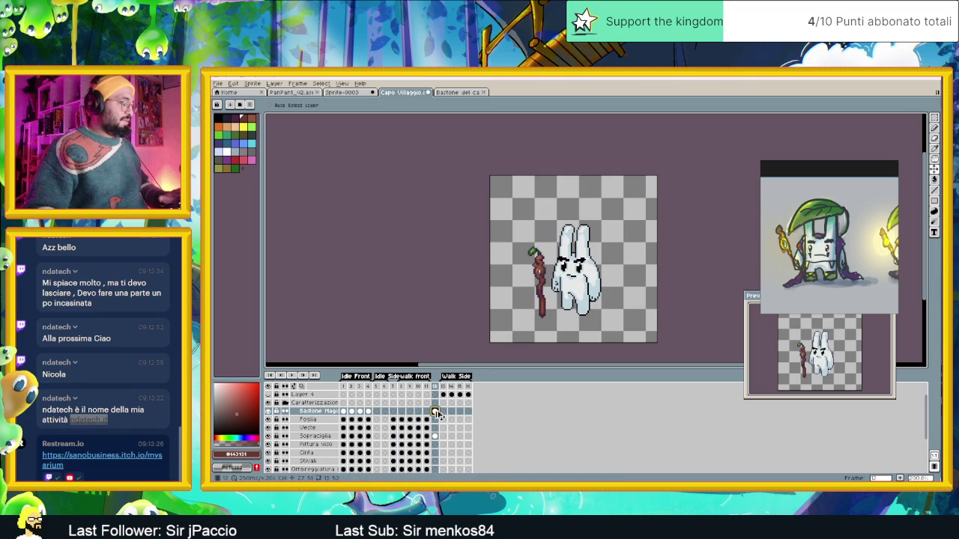
pyautogui.click(393, 411)
pyautogui.hotkey('ctrl', 'v')
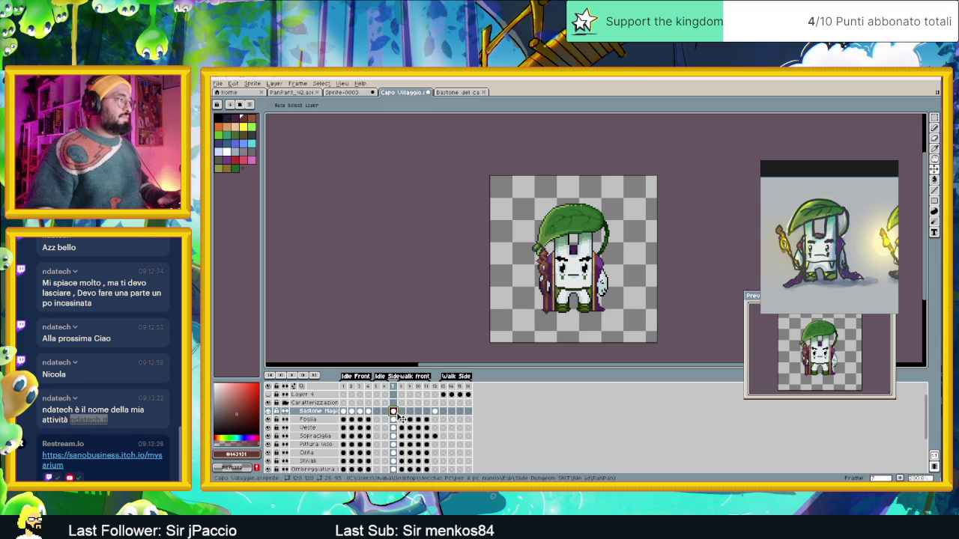
# Compare the staff placement across walk front frames 7, 8 and 9.
pyautogui.click(402, 412)
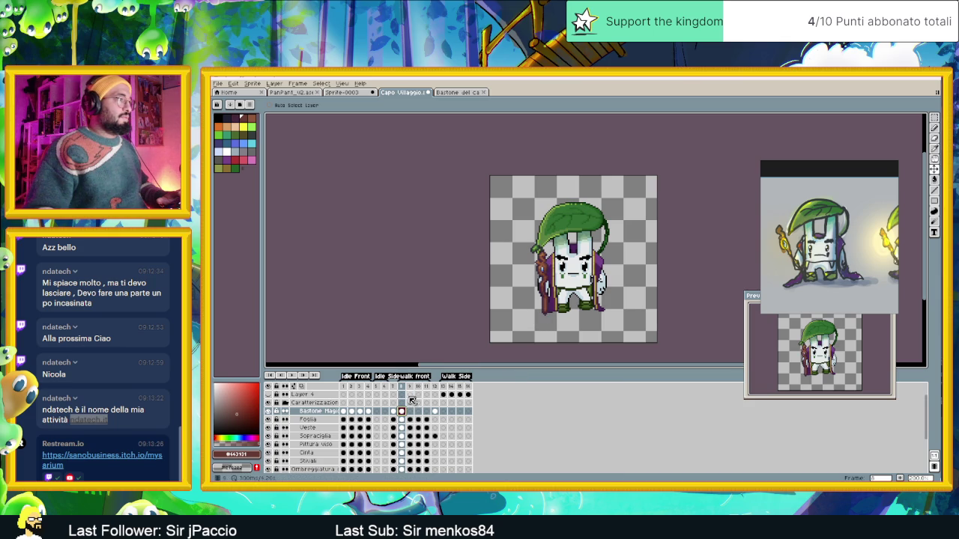
pyautogui.press('Left')
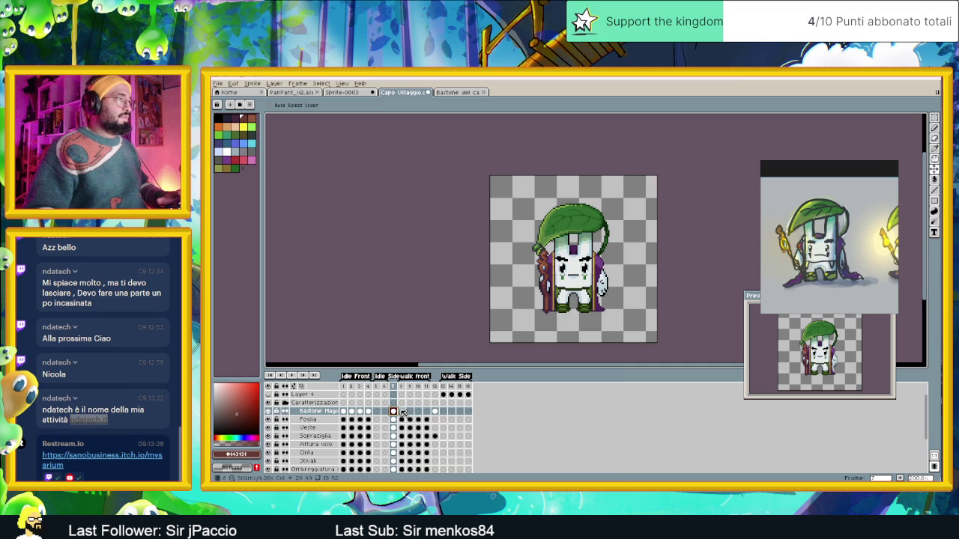
pyautogui.click(402, 412)
pyautogui.click(410, 411)
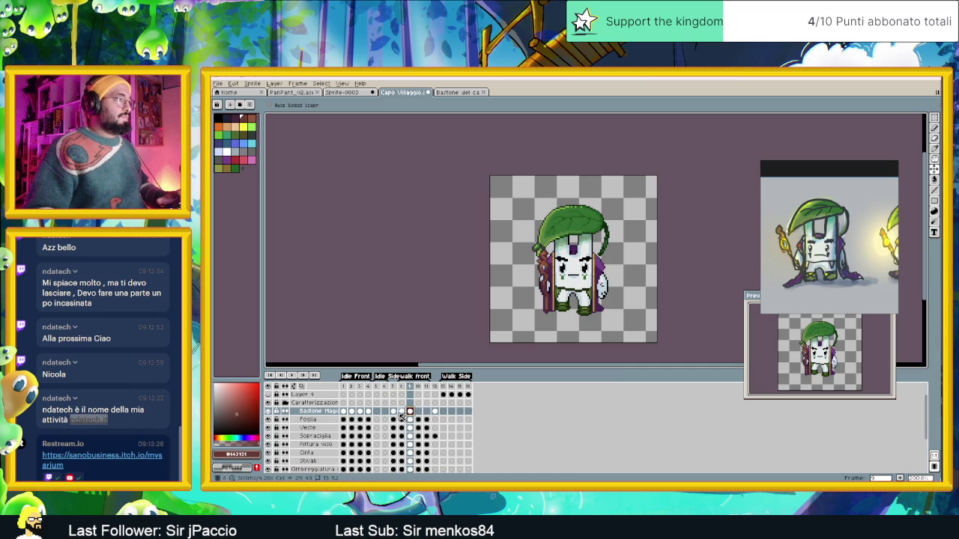
pyautogui.click(401, 412)
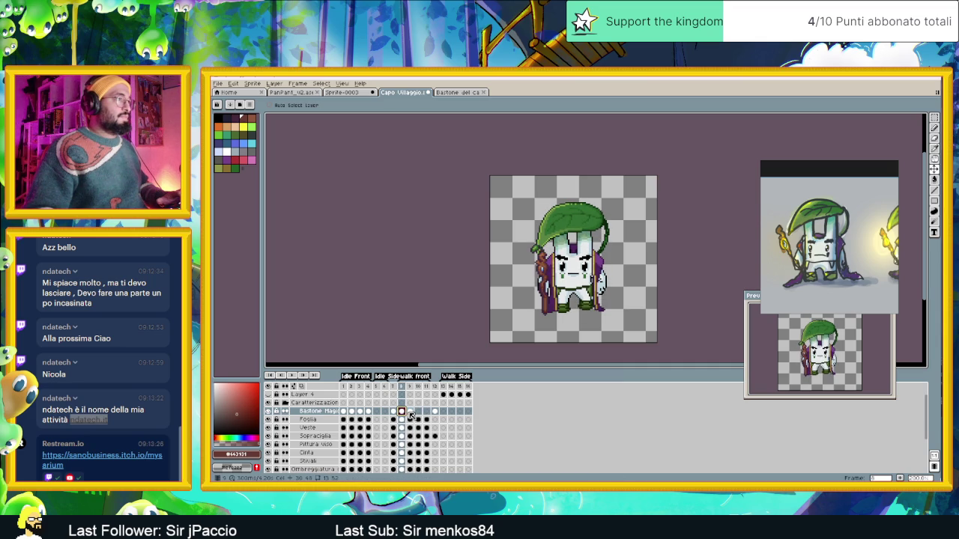
pyautogui.click(410, 413)
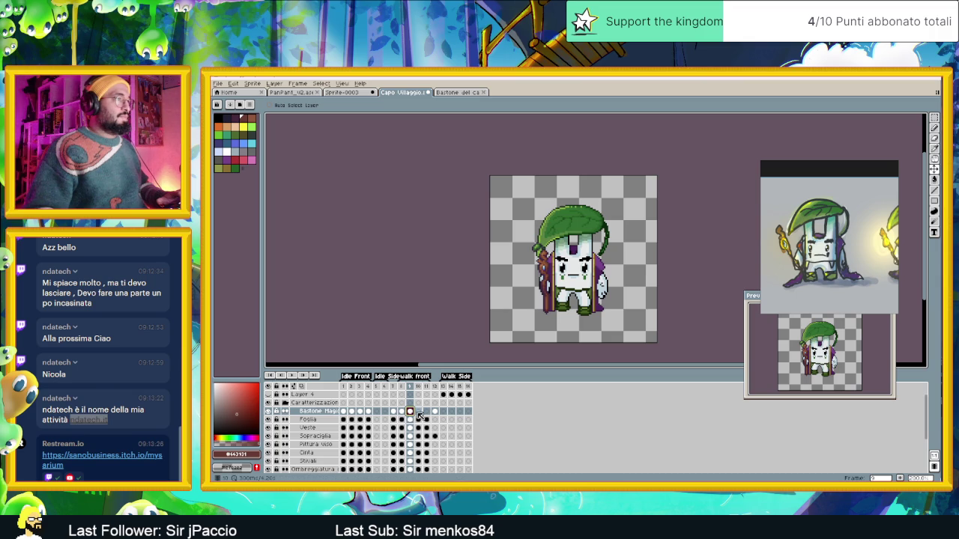
pyautogui.click(419, 412)
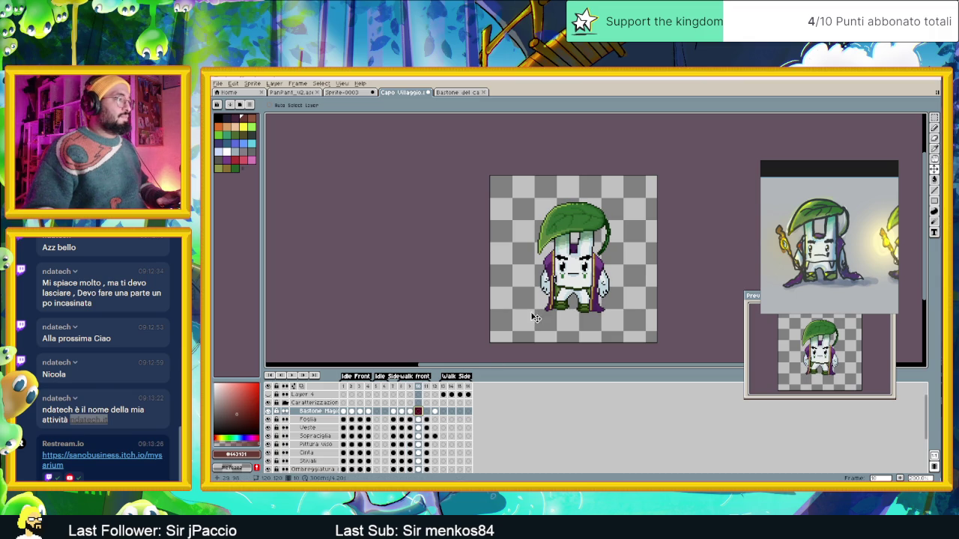
# Paste the staff into frame 10 and nudge it up two pixels.
pyautogui.hotkey('ctrl', 'v')
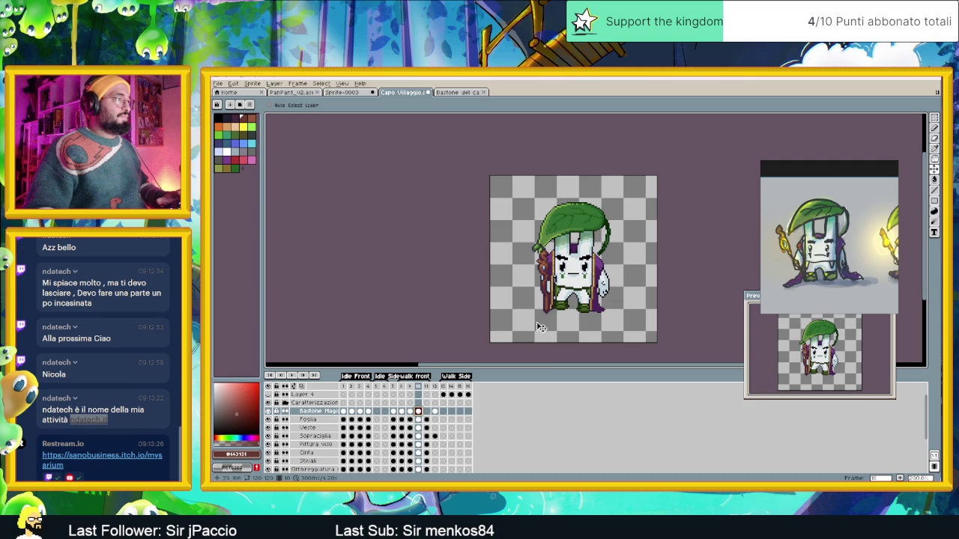
pyautogui.press('Up')
pyautogui.press('Up')
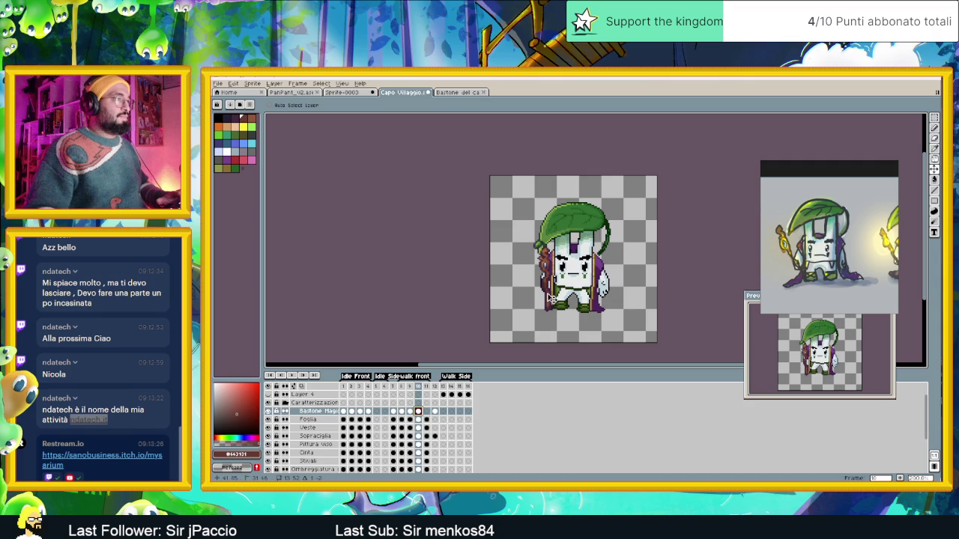
pyautogui.press('Up')
pyautogui.press('Up')
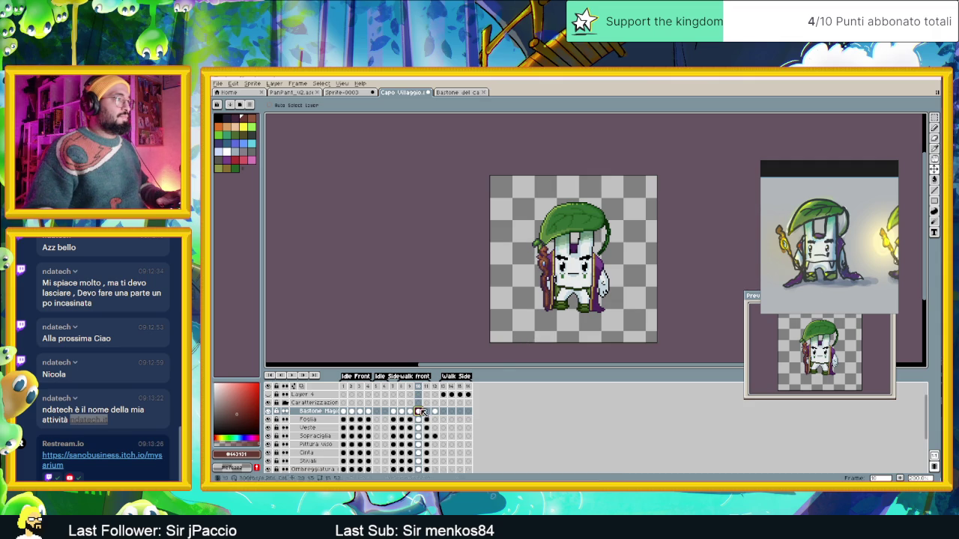
# Paste the staff into frame 11 and position it beside the character.
pyautogui.click(428, 412)
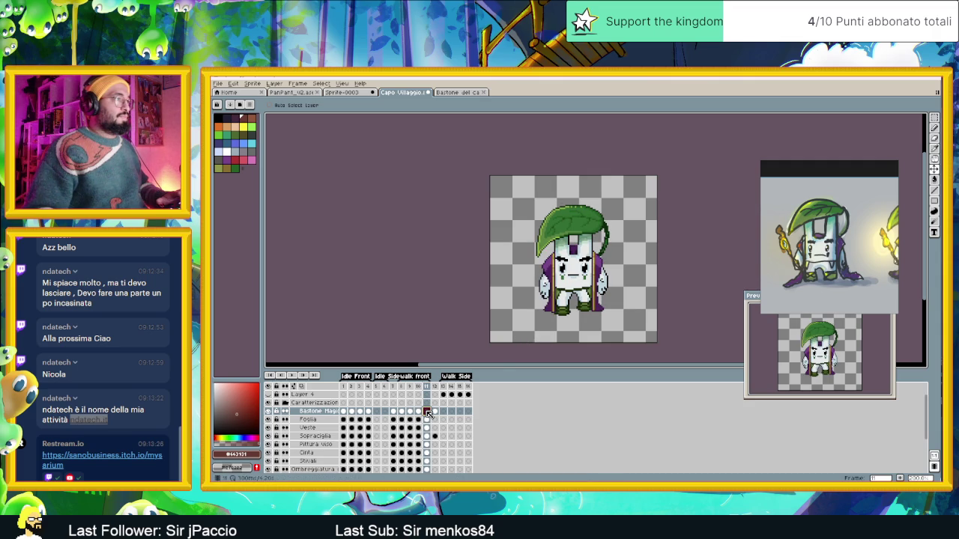
pyautogui.hotkey('ctrl', 'v')
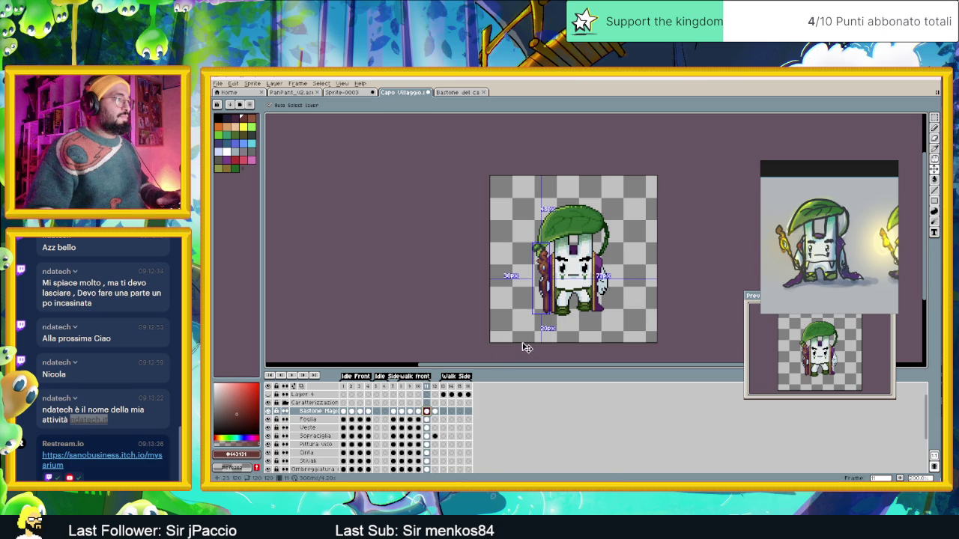
pyautogui.moveTo(525, 307); pyautogui.dragTo(551, 305)
pyautogui.press('Left')
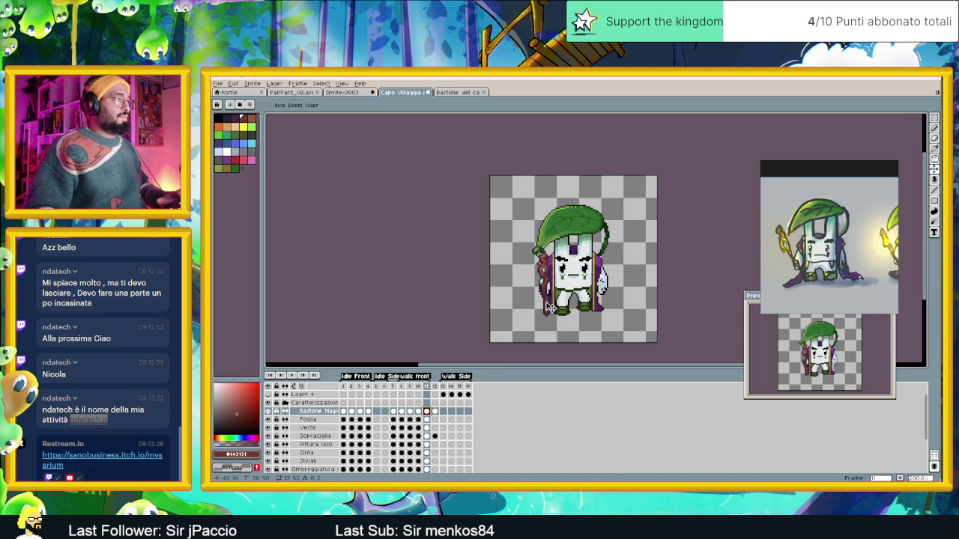
pyautogui.press('Right')
pyautogui.press('Left')
# Play the walk front animation to check the staff.
pyautogui.click(405, 385)
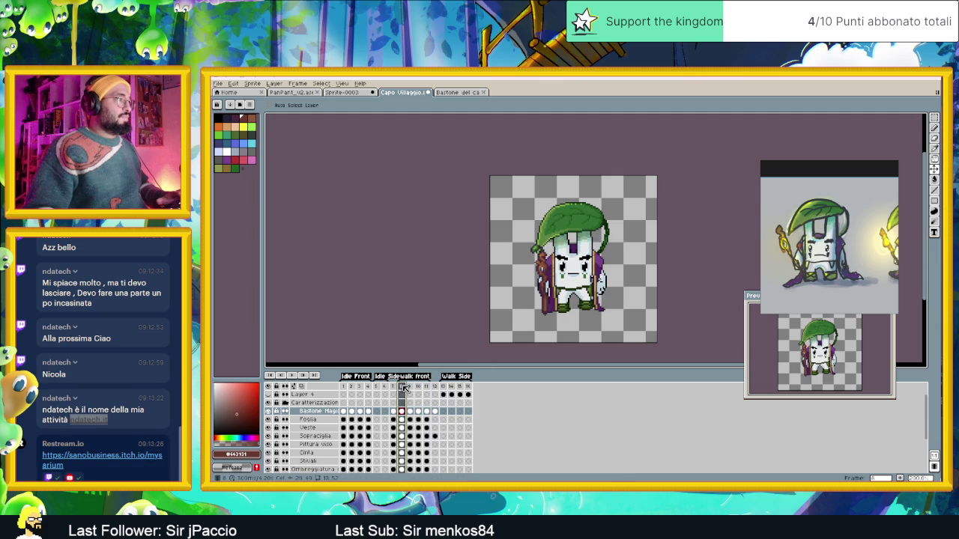
pyautogui.click(293, 374)
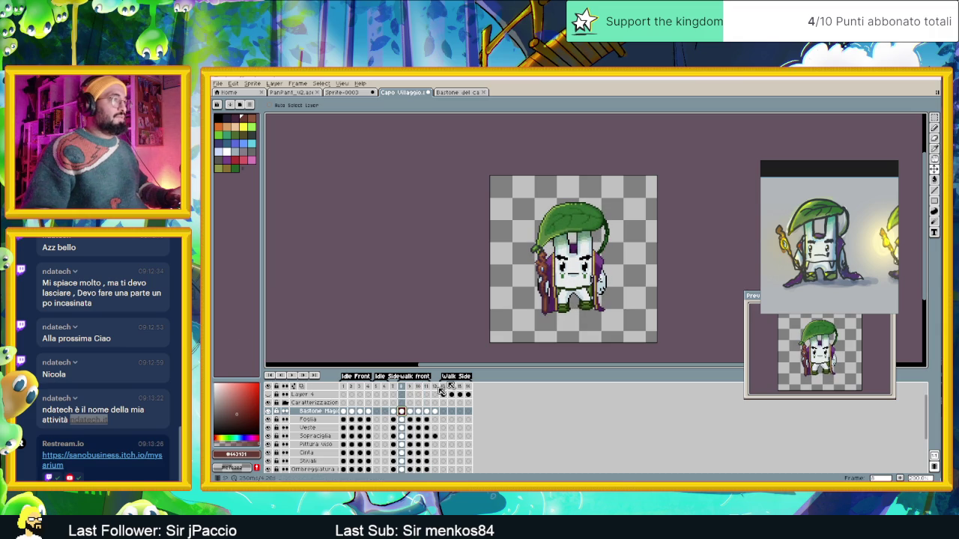
pyautogui.scroll(2, 549, 292)
# Toggle the Bastone Magico layer's visibility off and on to compare.
pyautogui.scroll(1, 549, 292)
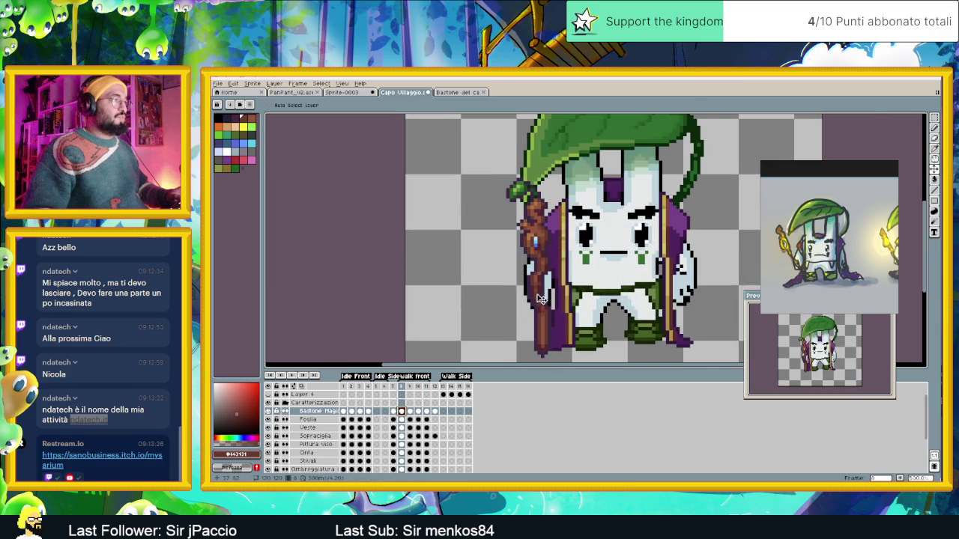
pyautogui.scroll(1, 540, 298)
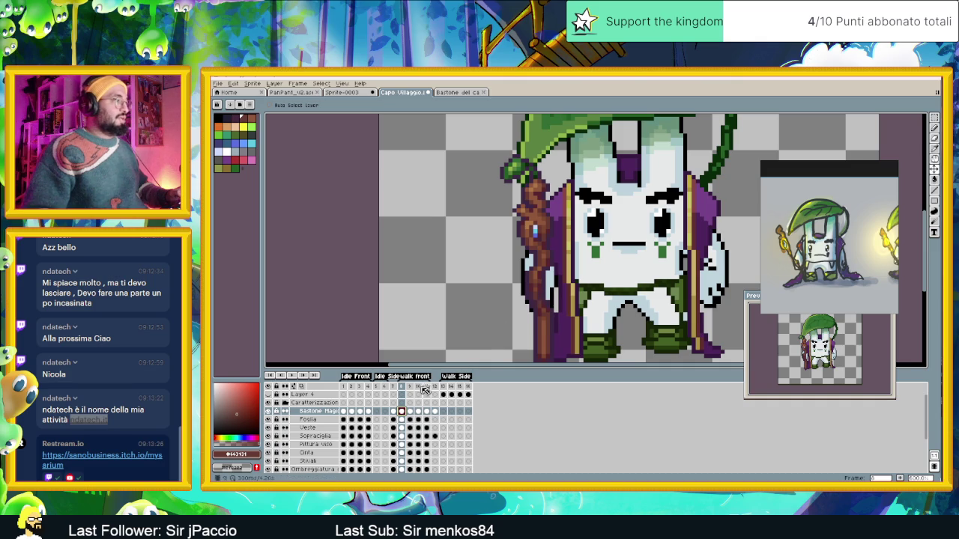
pyautogui.click(270, 412)
pyautogui.click(269, 412)
pyautogui.click(269, 412)
pyautogui.click(269, 412)
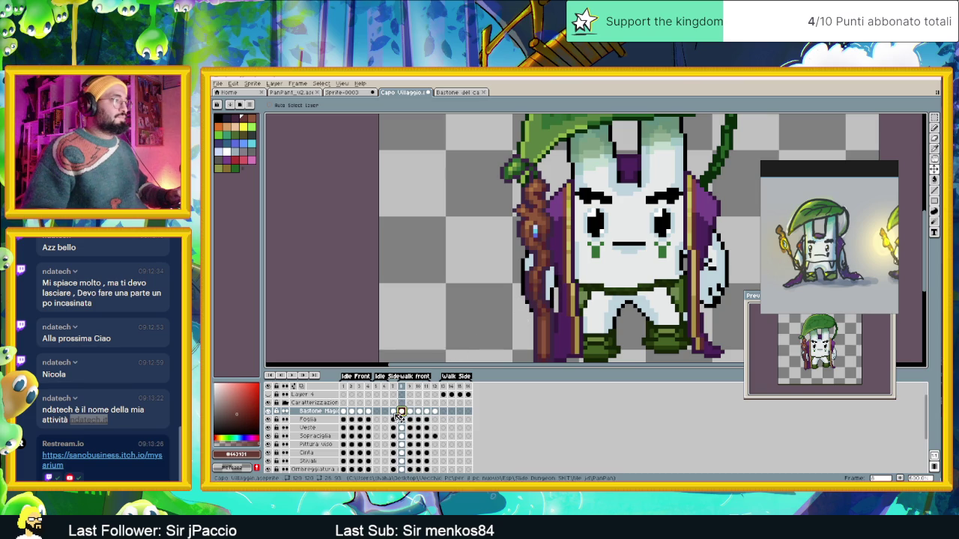
# Add a new layer above Bastone Magico named 'Mano sul bastone'.
pyautogui.rightClick(325, 417)
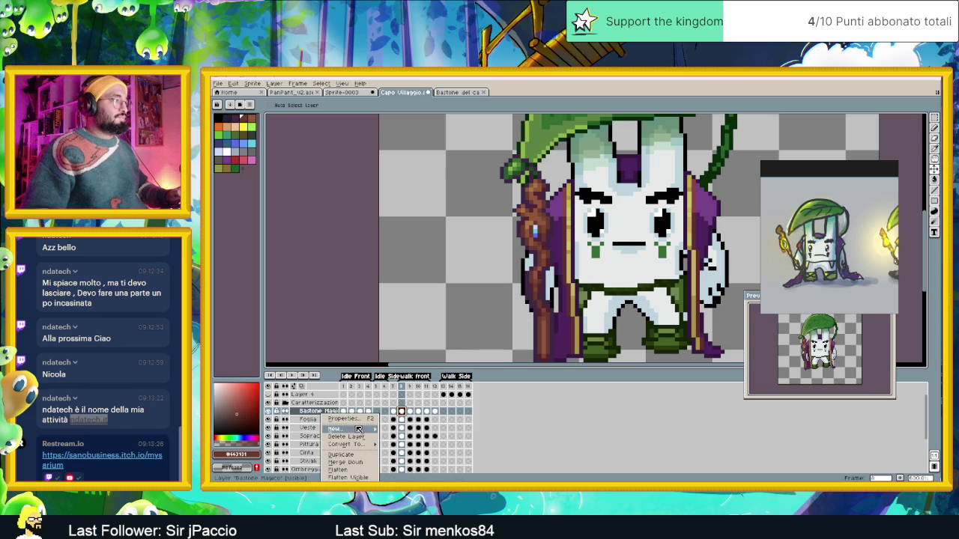
pyautogui.moveTo(346, 429)
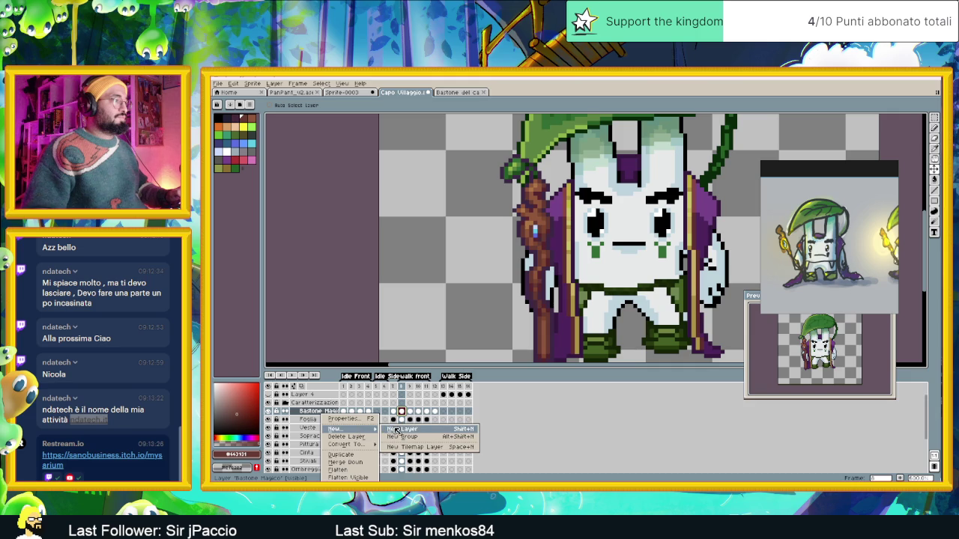
pyautogui.click(396, 431)
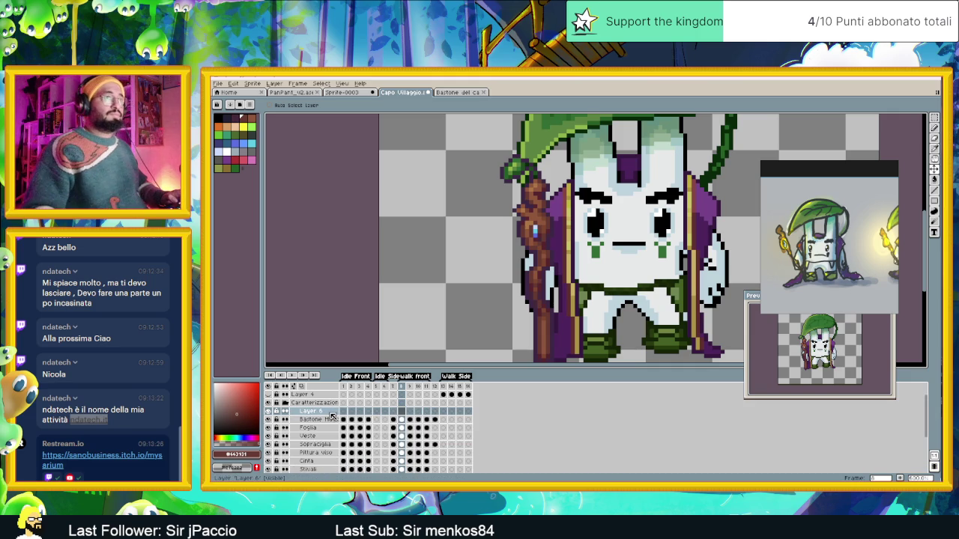
pyautogui.doubleClick(332, 412)
pyautogui.write('Man')
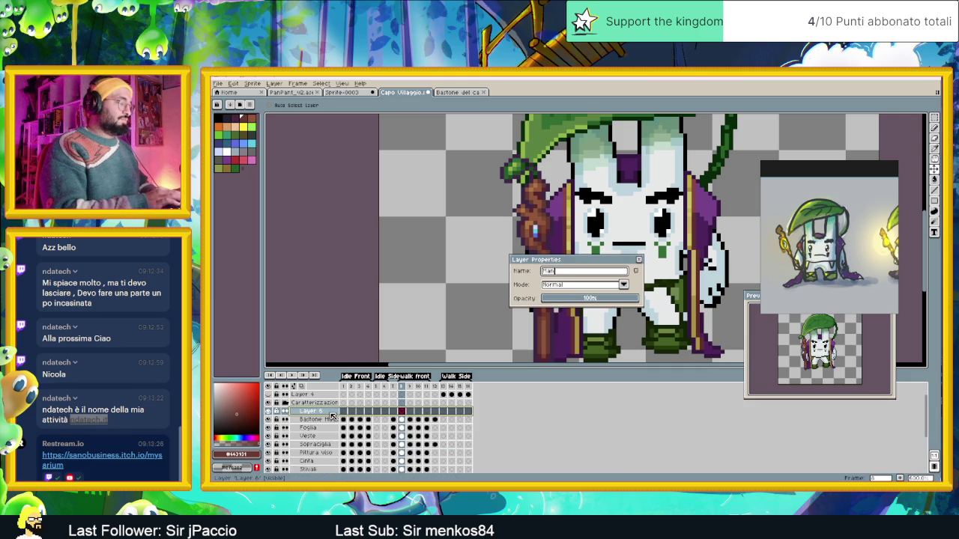
pyautogui.write('o sul bastone')
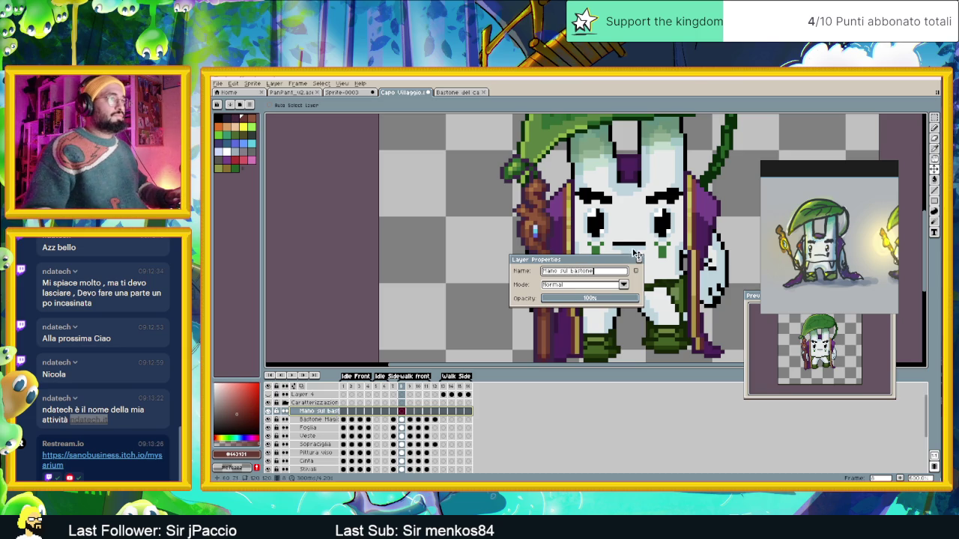
pyautogui.press('Return')
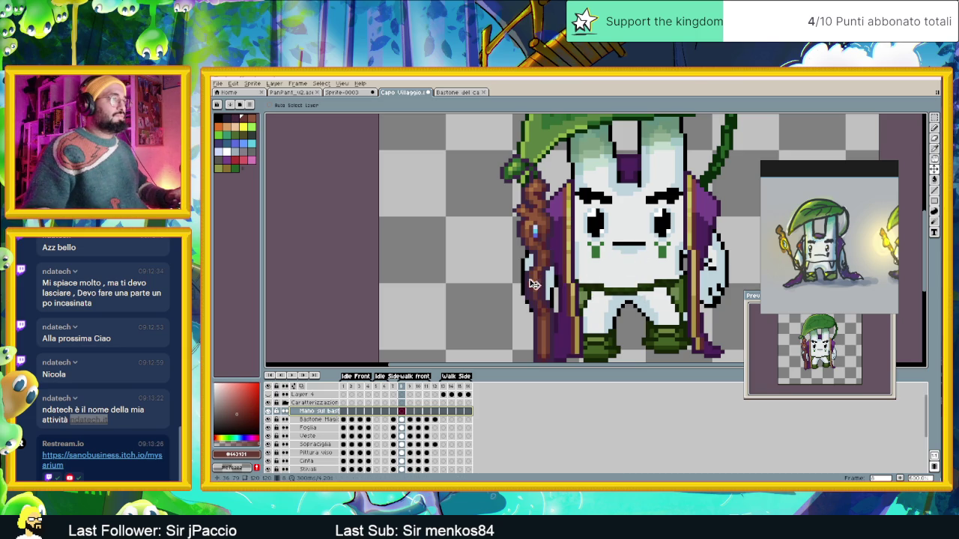
pyautogui.scroll(1, 528, 285)
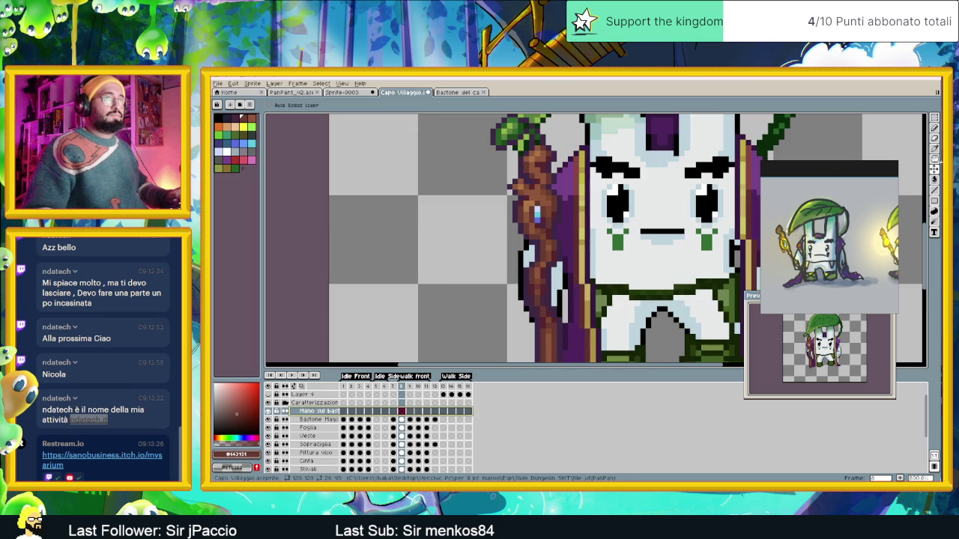
# Begin the hand's black outline beside the staff on frame 8 with the pixel-perfect Pencil.
pyautogui.click(935, 128)
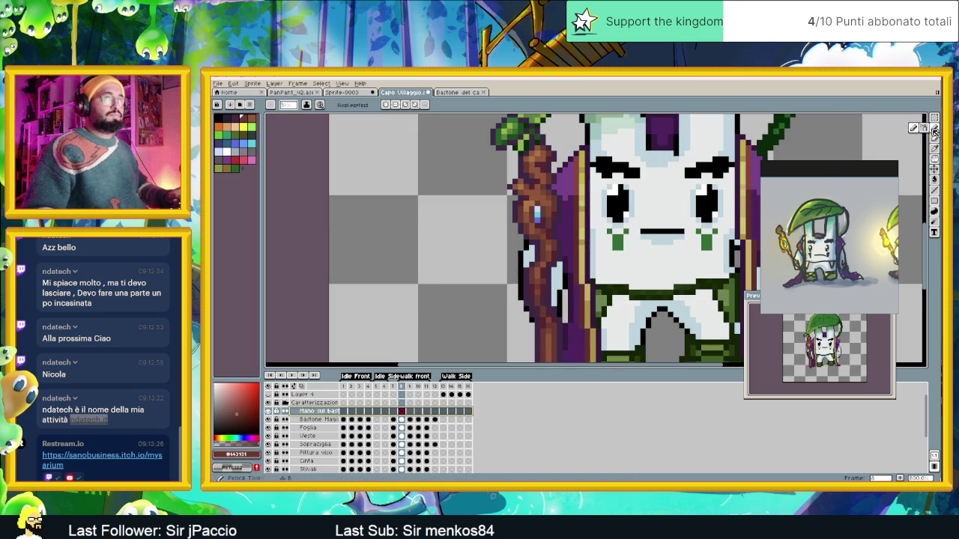
pyautogui.keyDown('alt'); pyautogui.click(515, 277); pyautogui.keyUp('alt')
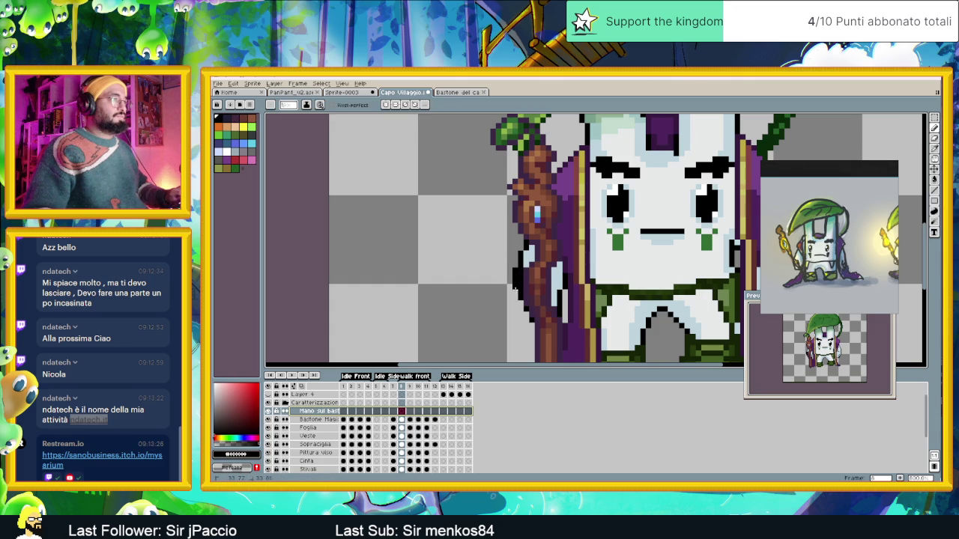
pyautogui.click(516, 296)
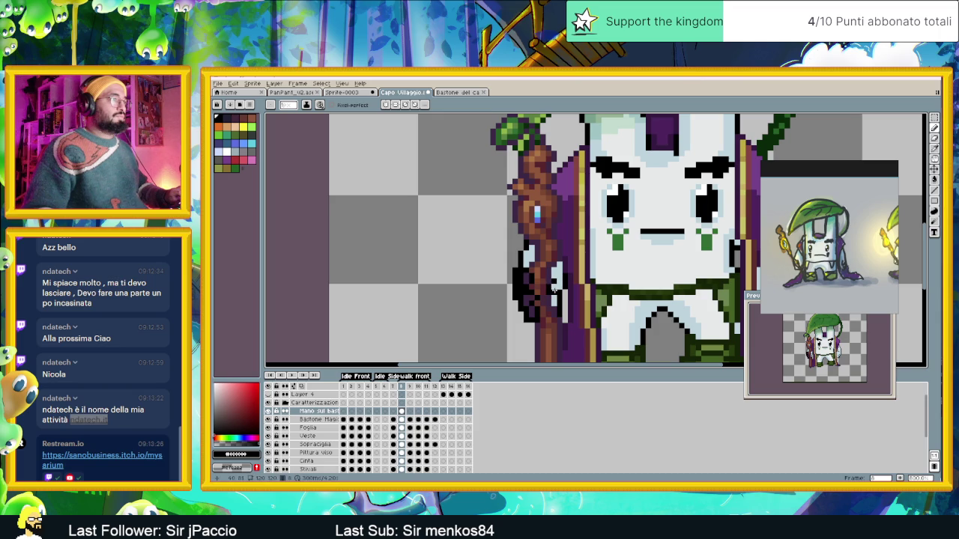
pyautogui.press('.')
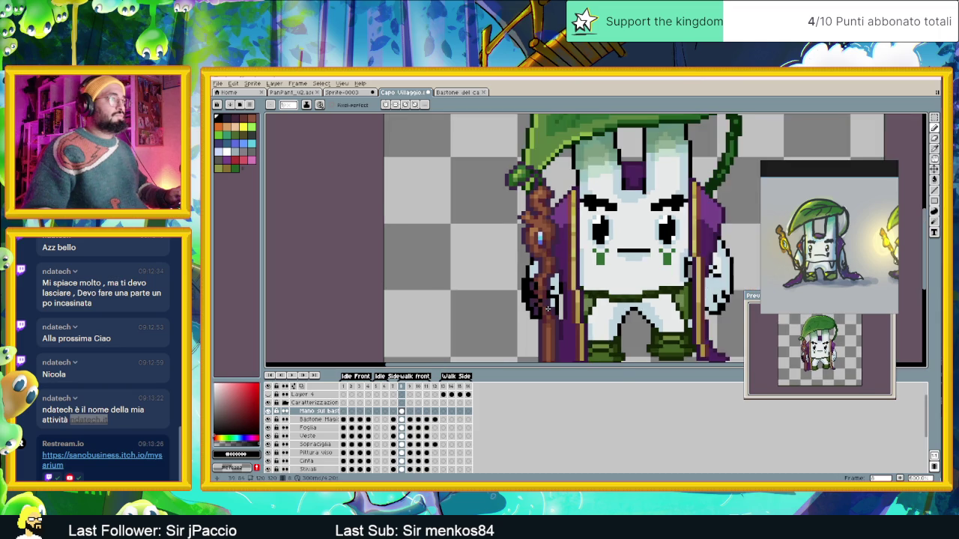
pyautogui.press(',')
pyautogui.scroll(1, 548, 308)
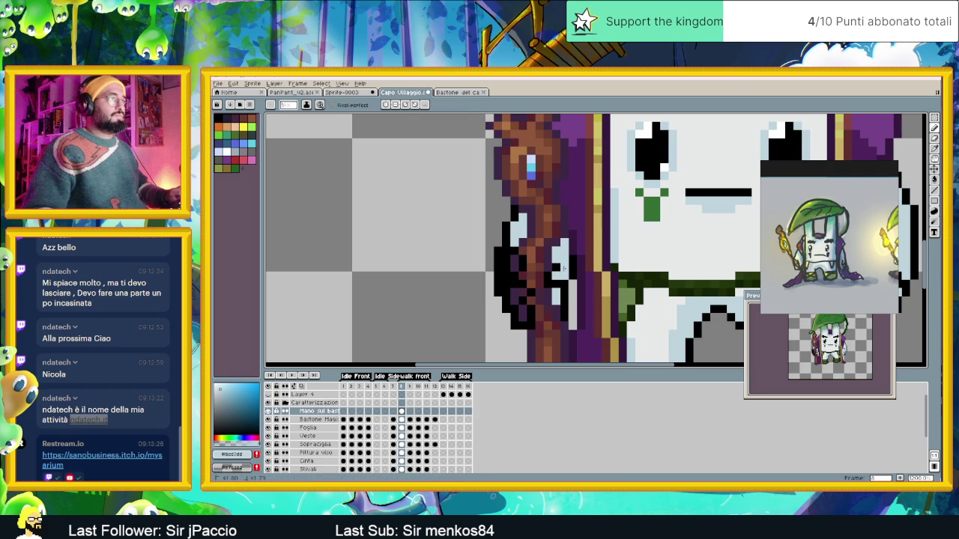
# Fill the hand light blue and finish its black outline edge.
pyautogui.click(508, 262)
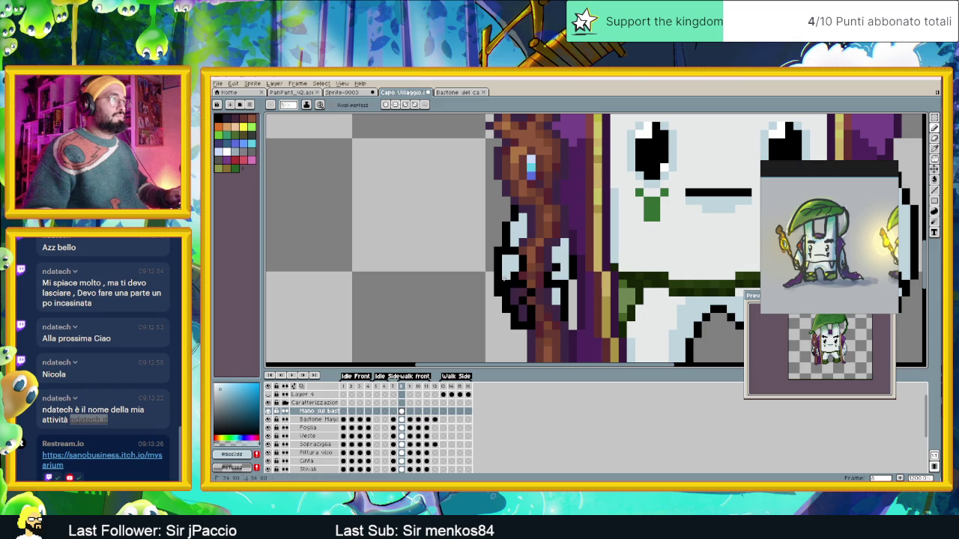
pyautogui.click(515, 292)
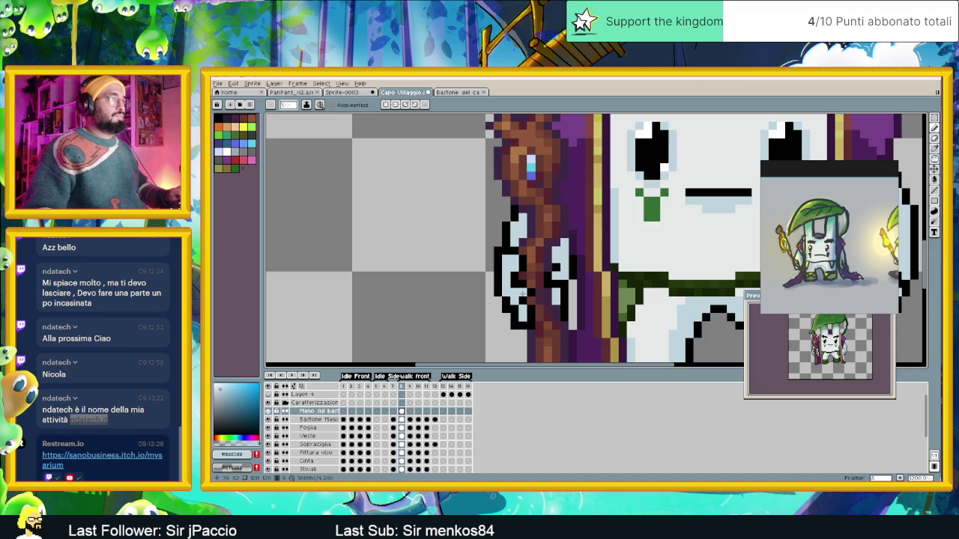
pyautogui.keyDown('alt'); pyautogui.click(509, 283); pyautogui.keyUp('alt')
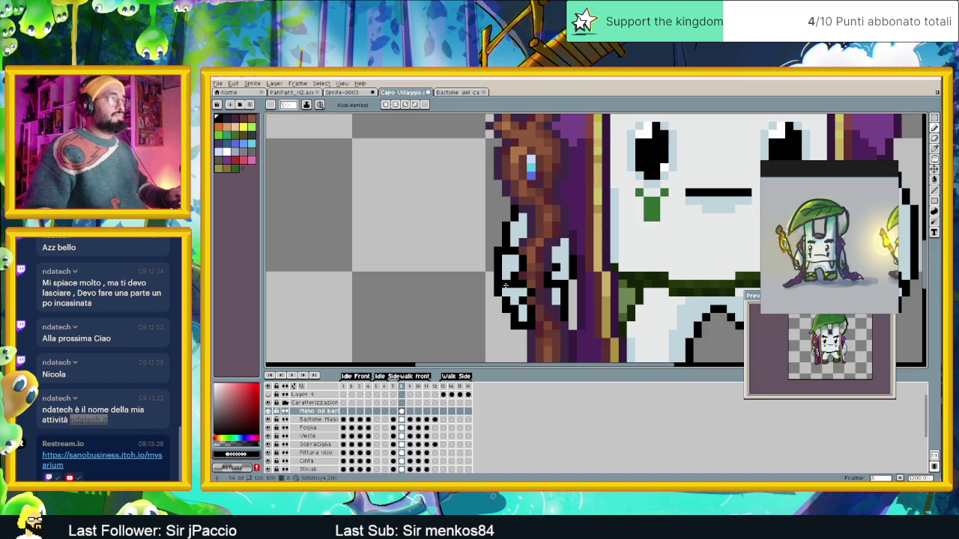
pyautogui.moveTo(513, 279); pyautogui.dragTo(507, 291)
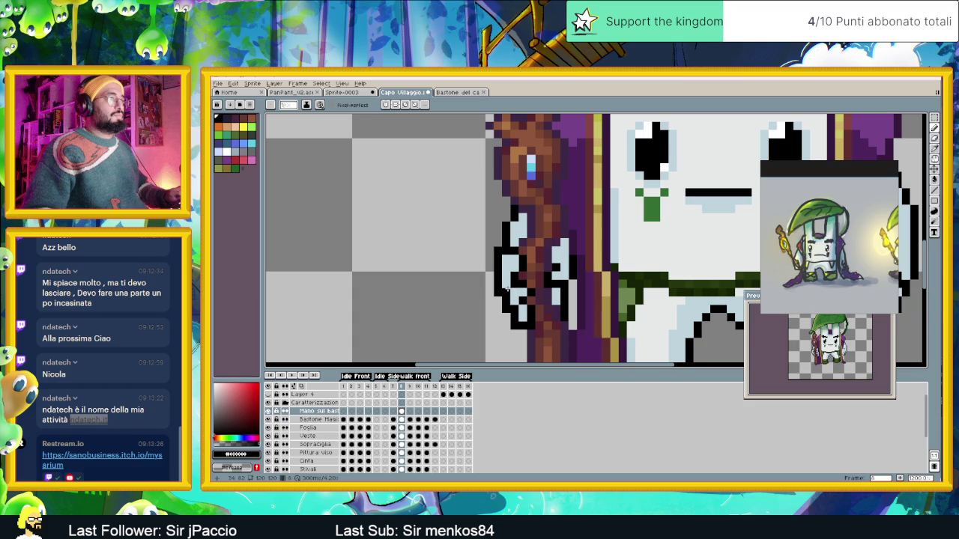
pyautogui.scroll(-3, 508, 288)
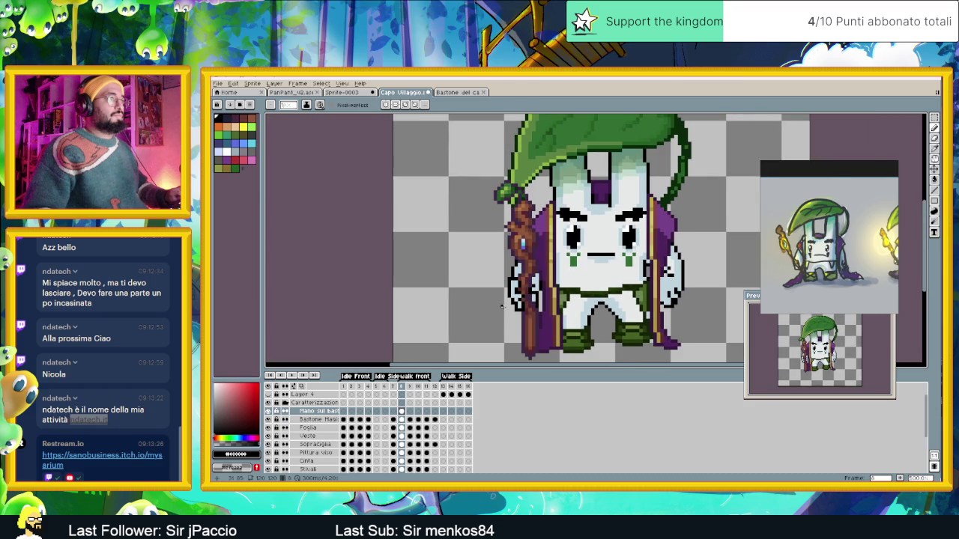
pyautogui.scroll(-1, 501, 305)
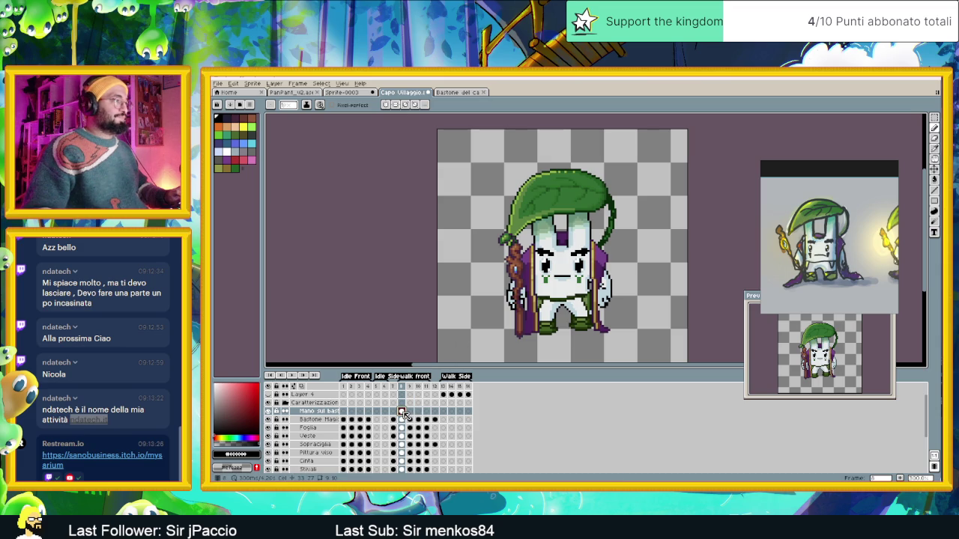
# Nudge the hand on frame 9 slightly up and right with the Move tool.
pyautogui.click(409, 412)
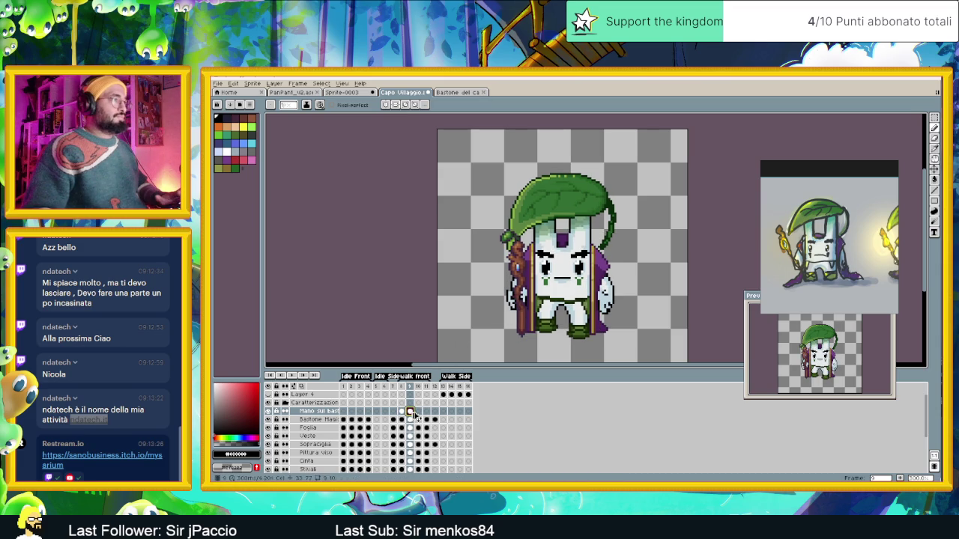
pyautogui.click(418, 413)
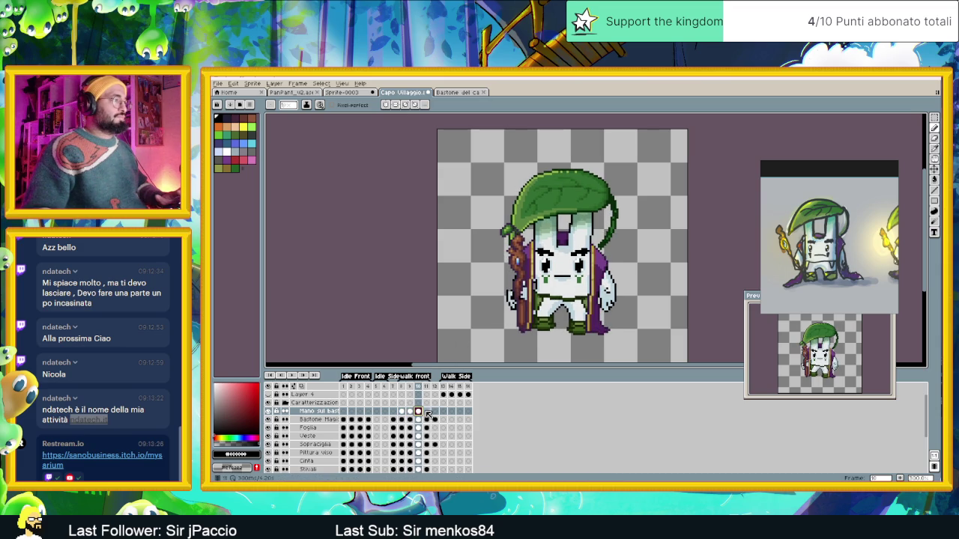
pyautogui.click(427, 412)
pyautogui.click(409, 412)
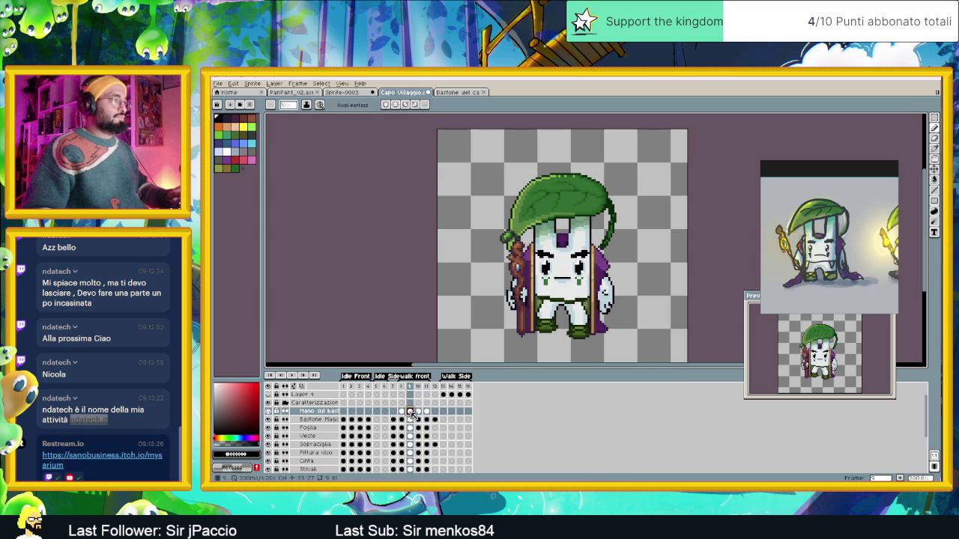
pyautogui.scroll(1, 532, 293)
pyautogui.scroll(1, 533, 296)
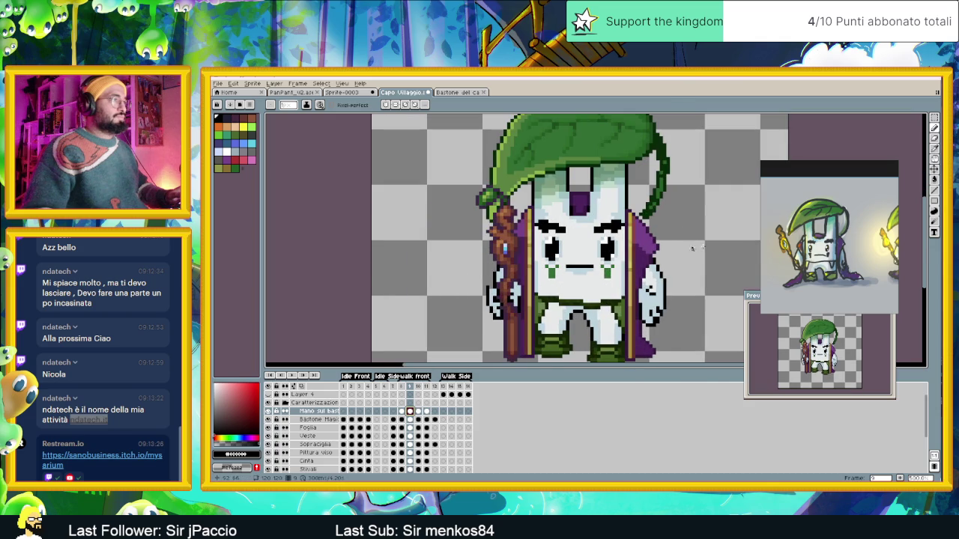
pyautogui.click(936, 171)
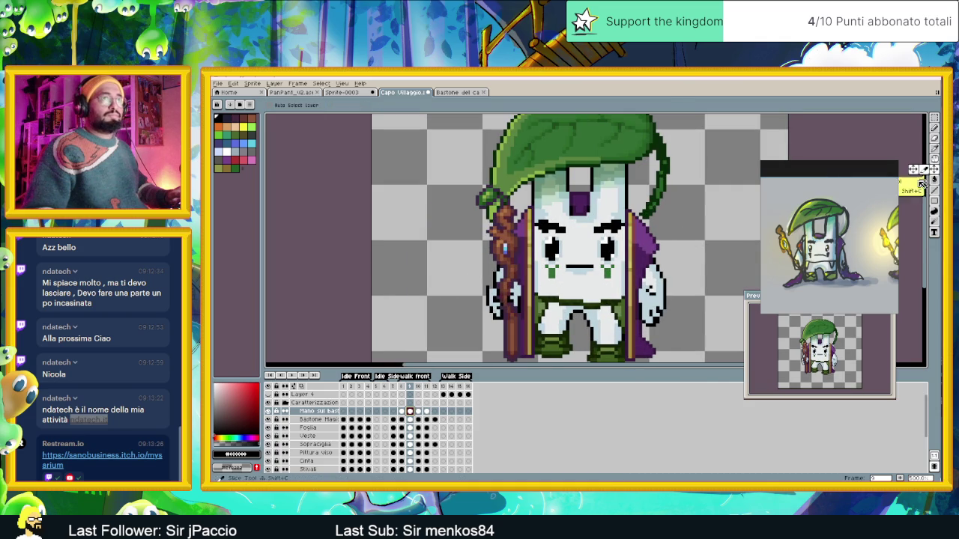
pyautogui.moveTo(519, 302); pyautogui.dragTo(522, 299)
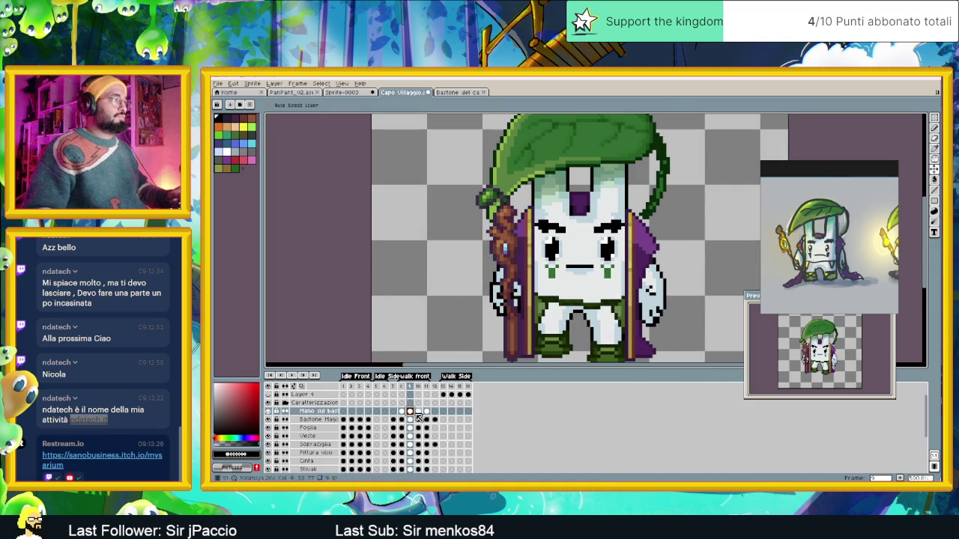
pyautogui.click(402, 417)
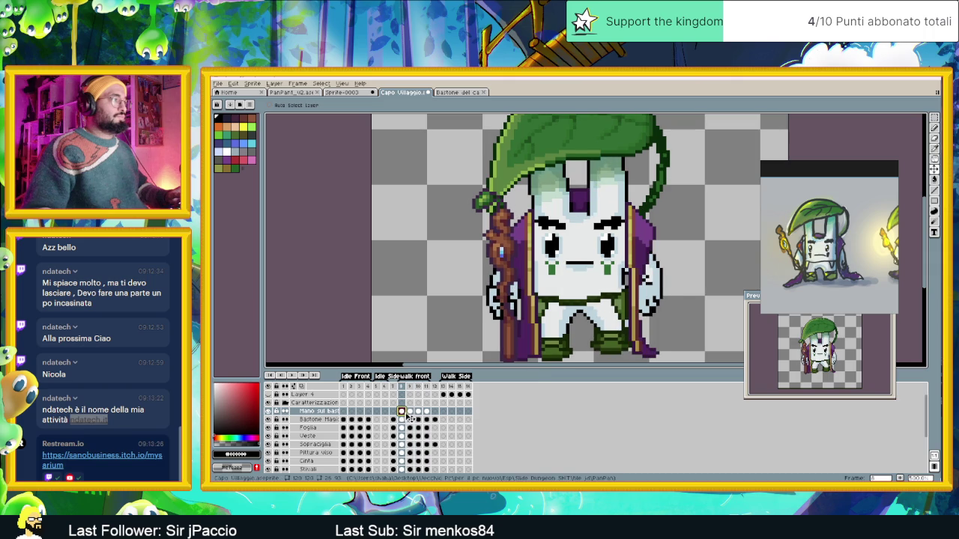
pyautogui.click(410, 414)
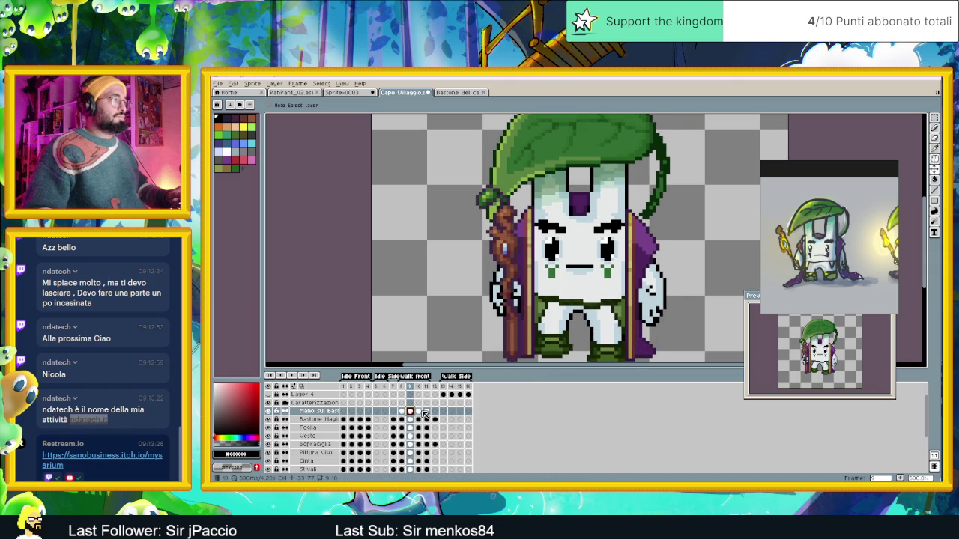
# Raise the hand higher on the staff in frame 10, comparing with frame 9.
pyautogui.click(419, 412)
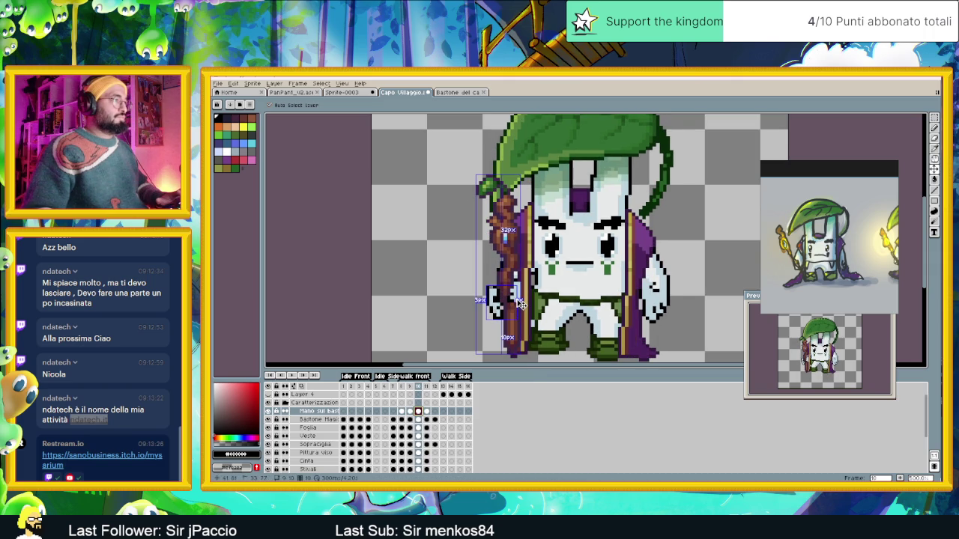
pyautogui.moveTo(517, 300); pyautogui.dragTo(517, 289)
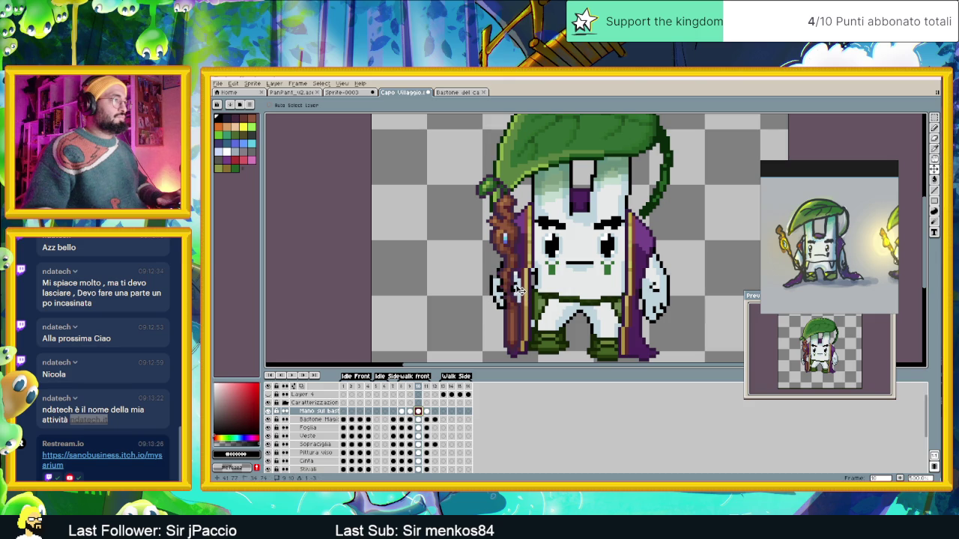
pyautogui.press('Left')
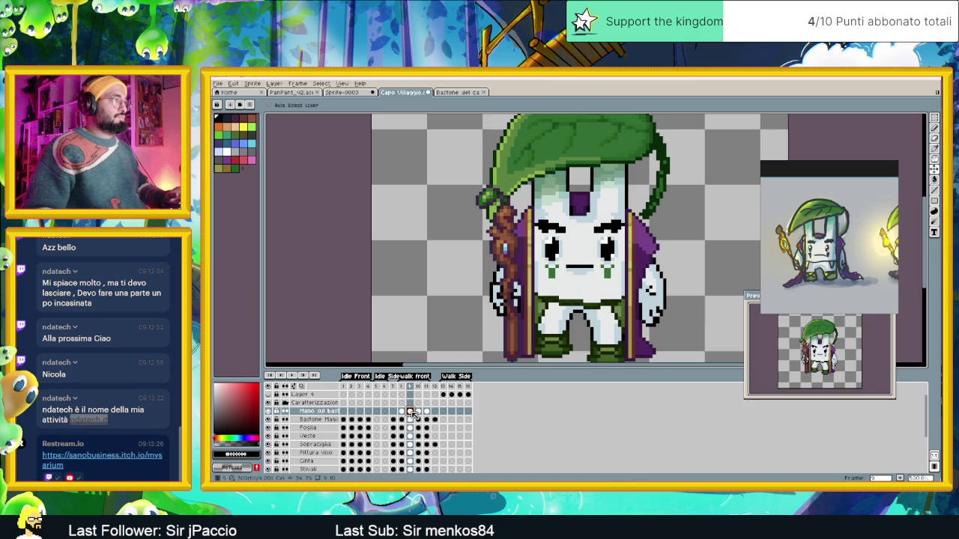
pyautogui.press('Right')
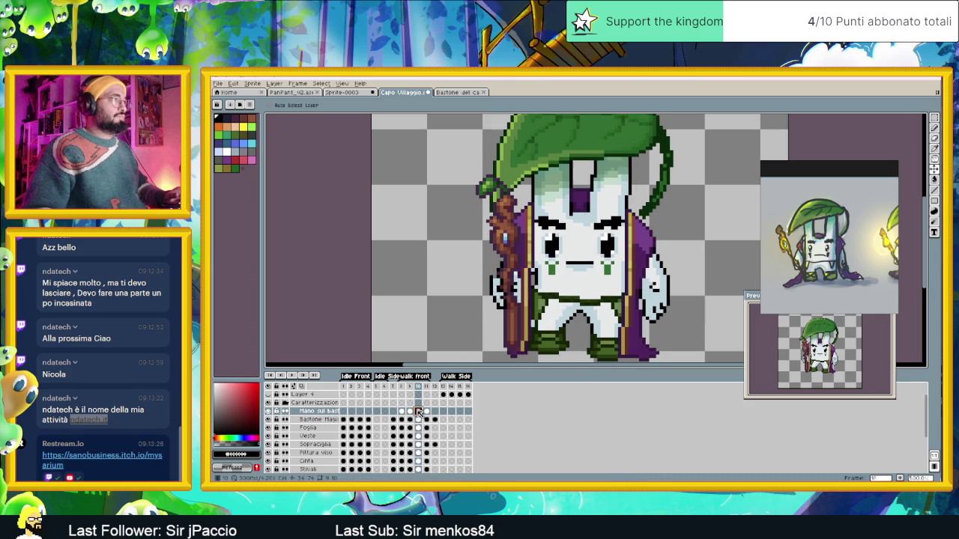
pyautogui.scroll(1, 498, 281)
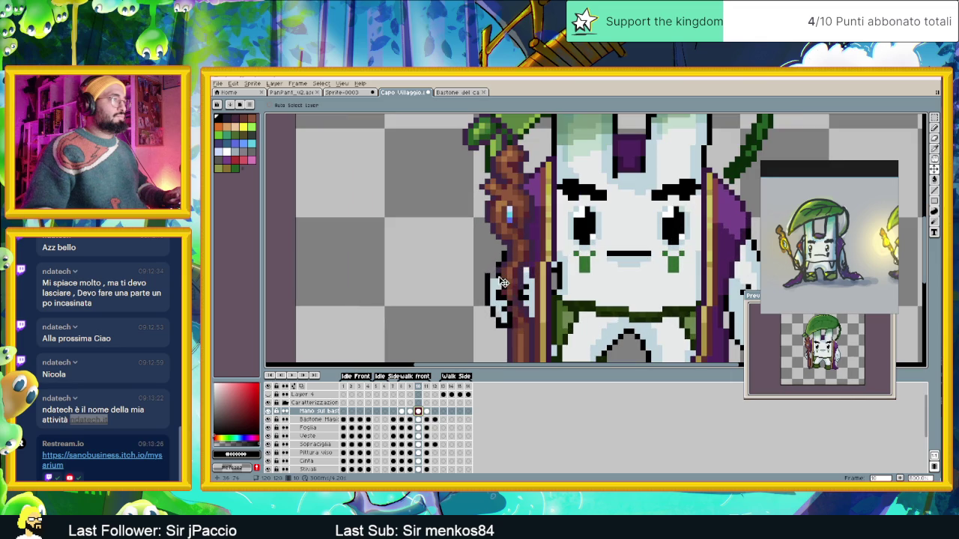
# Select the pixel-perfect Pencil and zoom in on the hand in frame 10.
pyautogui.click(936, 128)
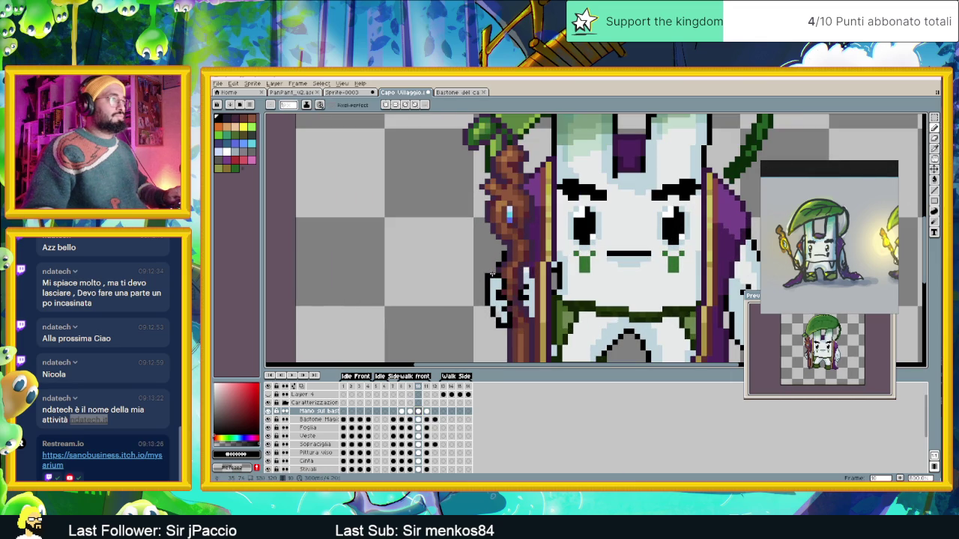
pyautogui.scroll(-1, 454, 325)
pyautogui.scroll(-1, 453, 325)
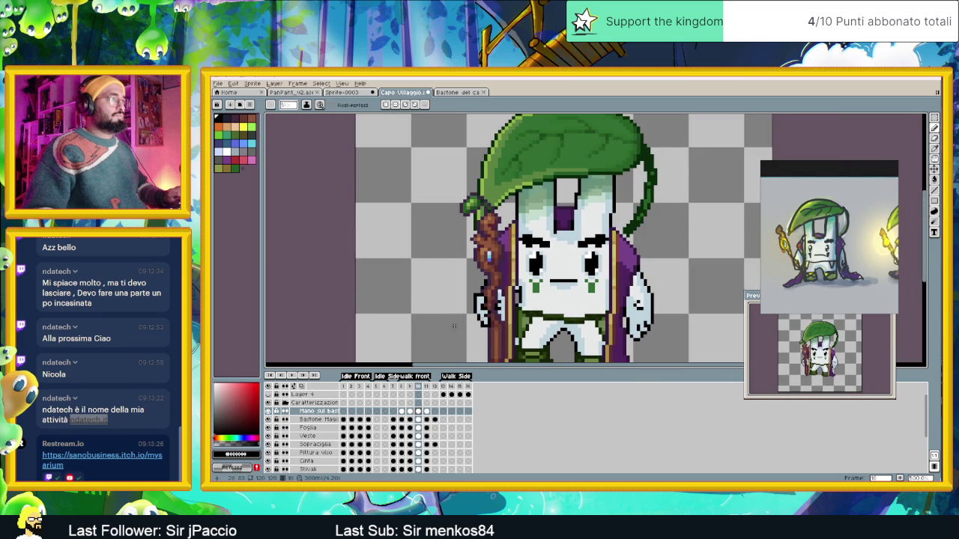
pyautogui.scroll(-1, 456, 328)
pyautogui.scroll(-1, 456, 328)
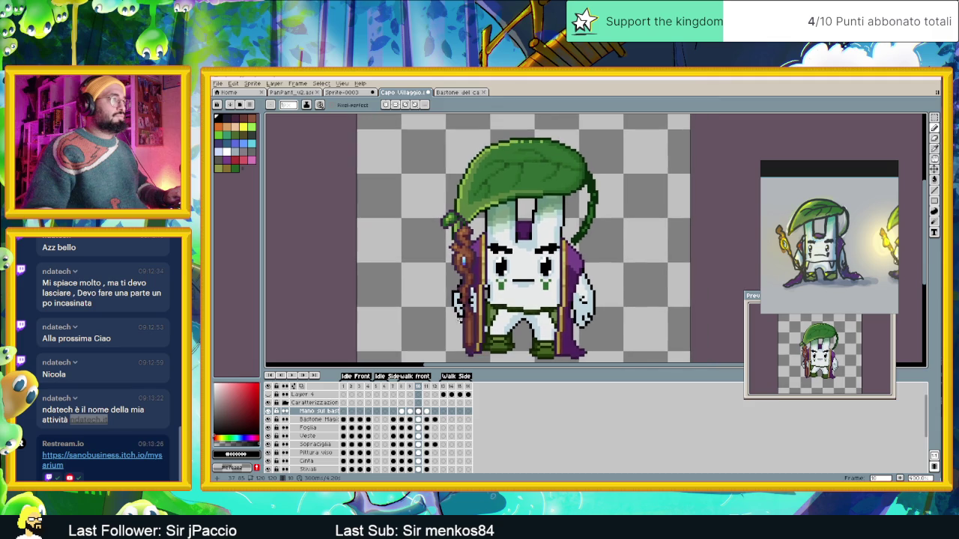
pyautogui.scroll(1, 456, 328)
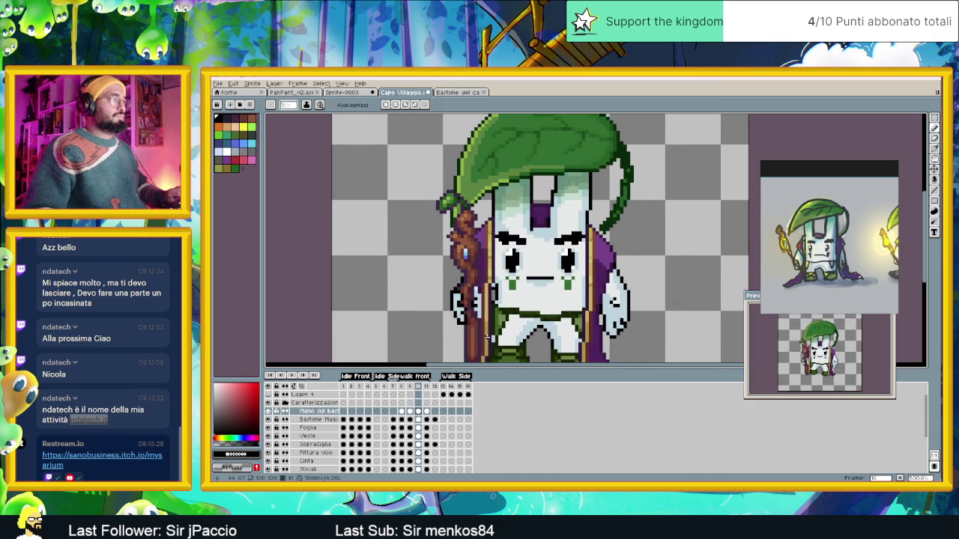
pyautogui.scroll(-1, 487, 337)
pyautogui.scroll(-1, 487, 338)
pyautogui.scroll(-1, 487, 338)
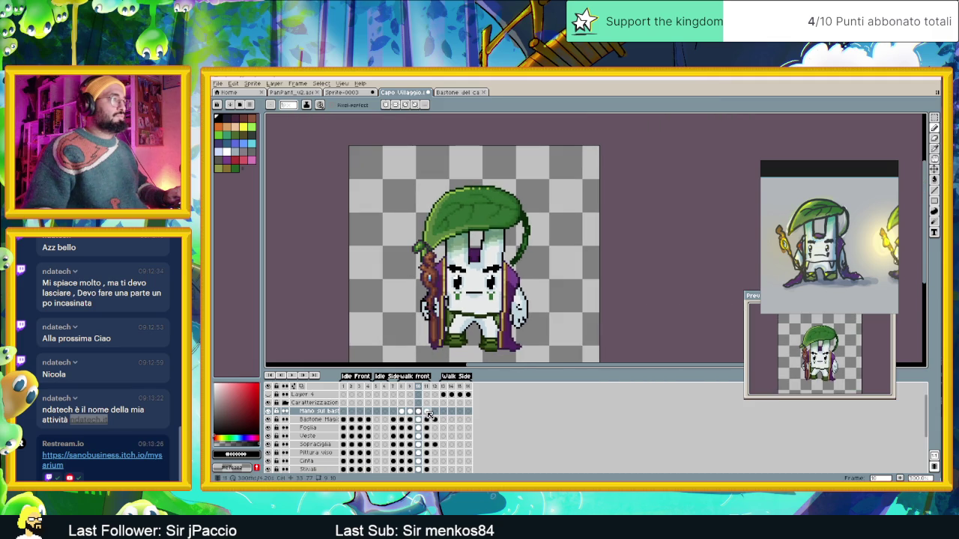
# Inspect the hand on frame 11 and play back the walk animation.
pyautogui.click(427, 412)
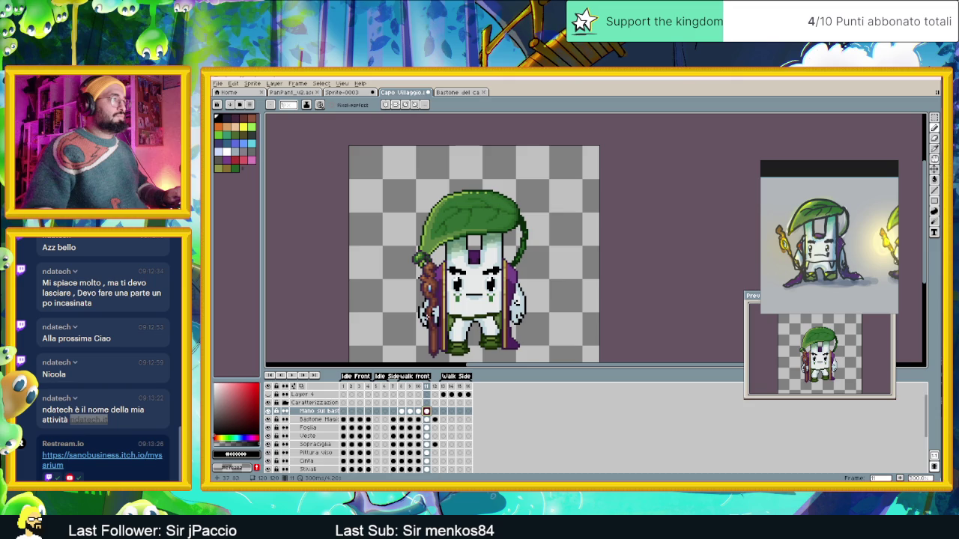
pyautogui.scroll(1, 427, 319)
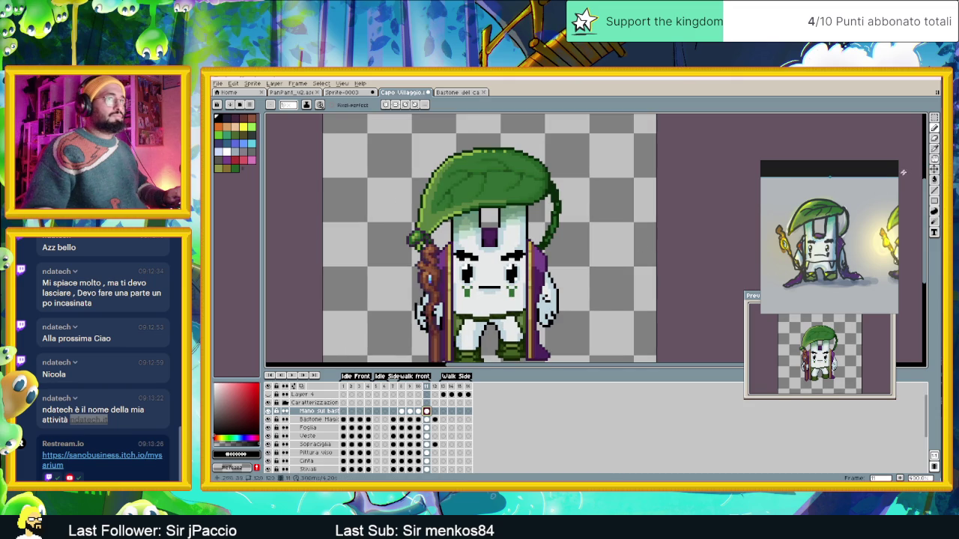
pyautogui.click(935, 170)
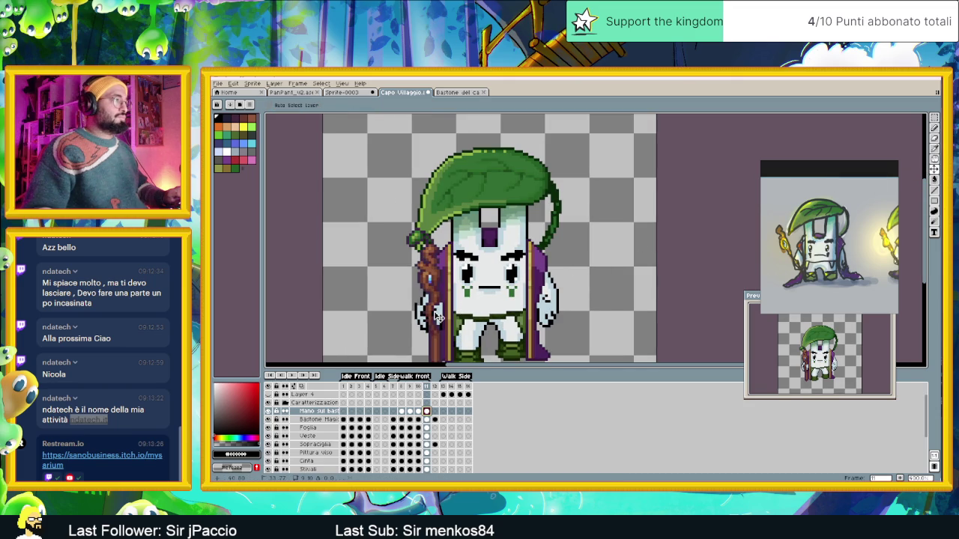
pyautogui.scroll(-1, 440, 319)
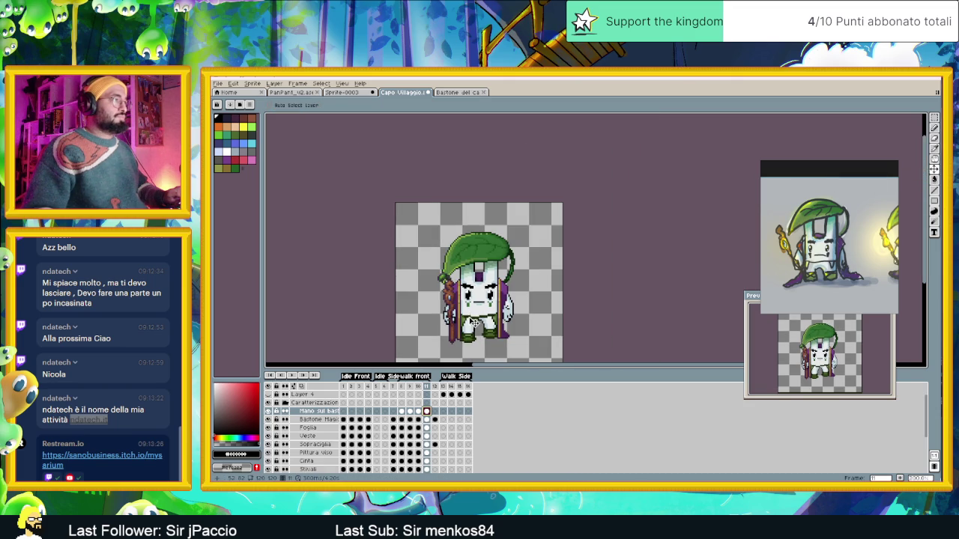
pyautogui.scroll(-1, 440, 329)
pyautogui.click(292, 375)
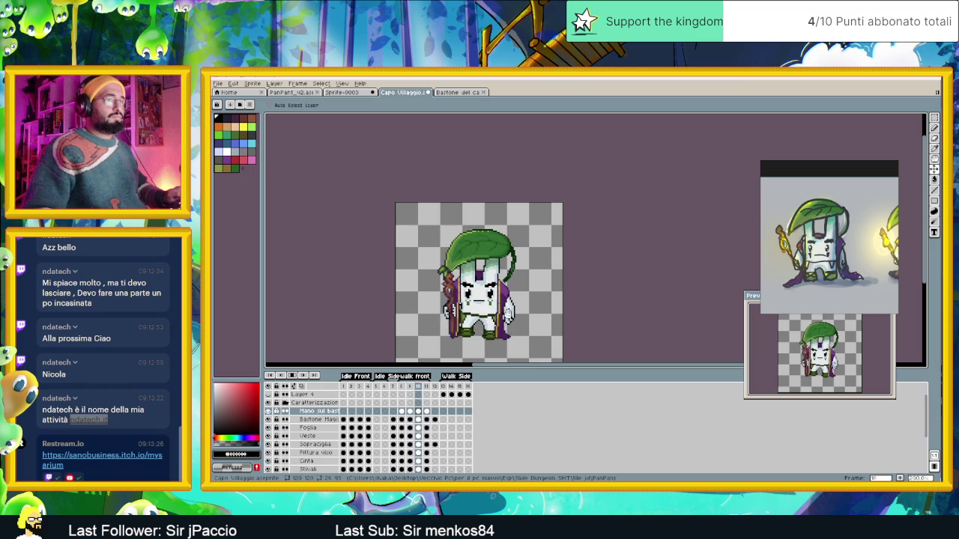
# Recentre the view, stop playback and save Capo Villaggio.aseprite.
pyautogui.moveTo(479, 285)
pyautogui.mouseDown()
pyautogui.moveTo(487, 255)
pyautogui.moveTo(511, 254)
pyautogui.mouseUp()
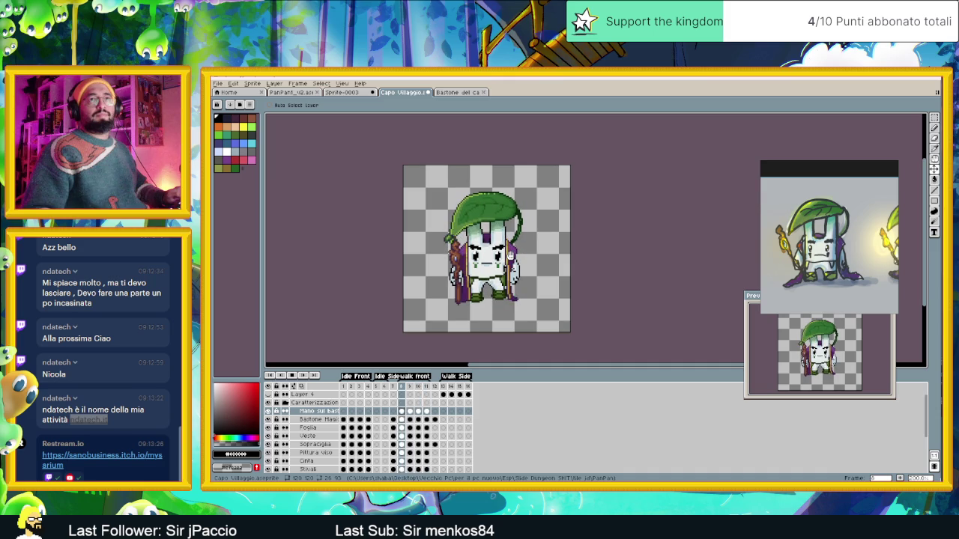
pyautogui.click(295, 380)
pyautogui.hotkey('ctrl', 's')
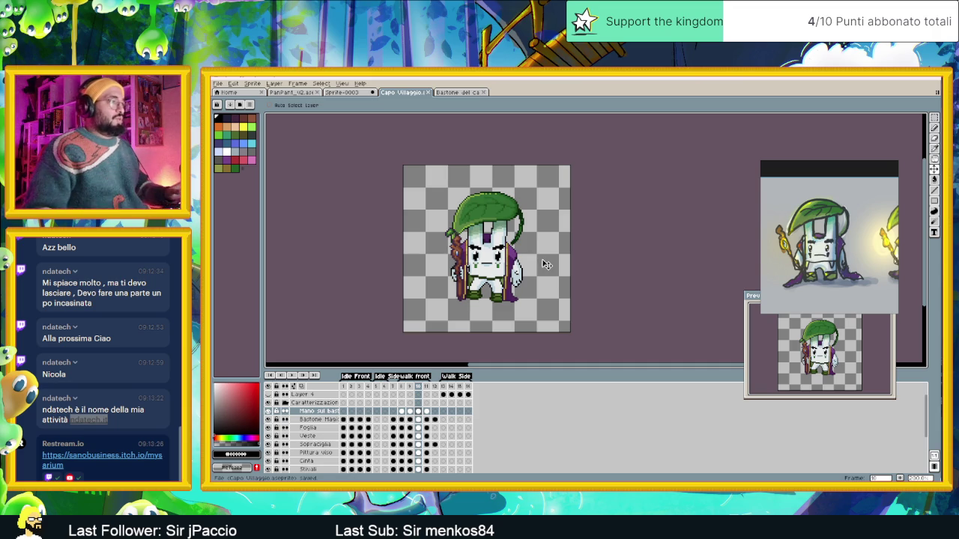
pyautogui.click(443, 412)
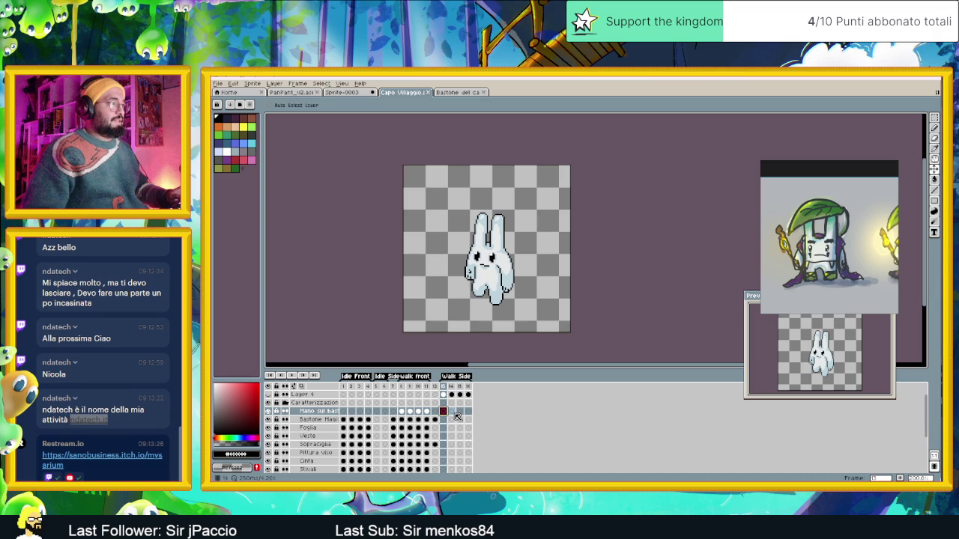
# Review walk-side frames 14–16, then show the Stivali boots cel on frame 13.
pyautogui.click(453, 413)
pyautogui.click(460, 413)
pyautogui.click(468, 412)
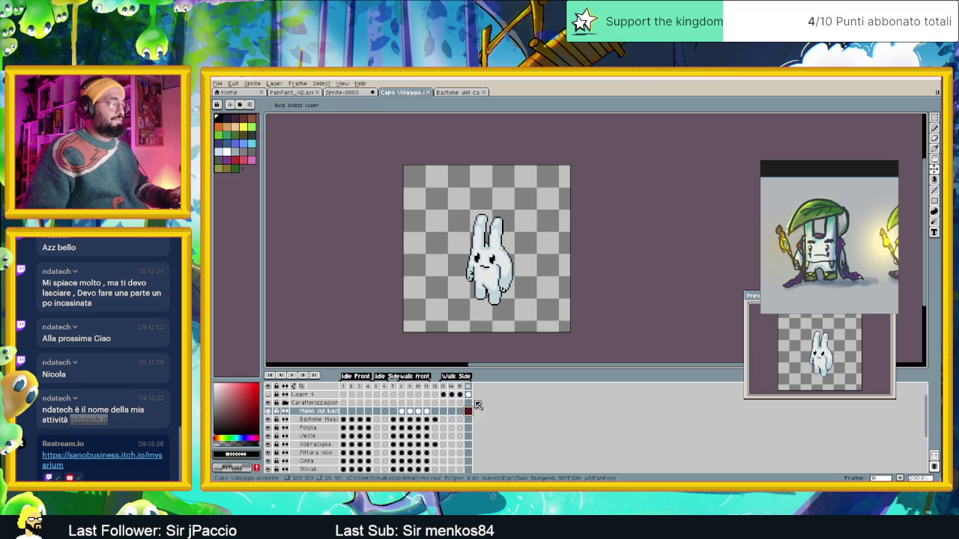
pyautogui.scroll(-1, 504, 330)
pyautogui.scroll(1, 507, 330)
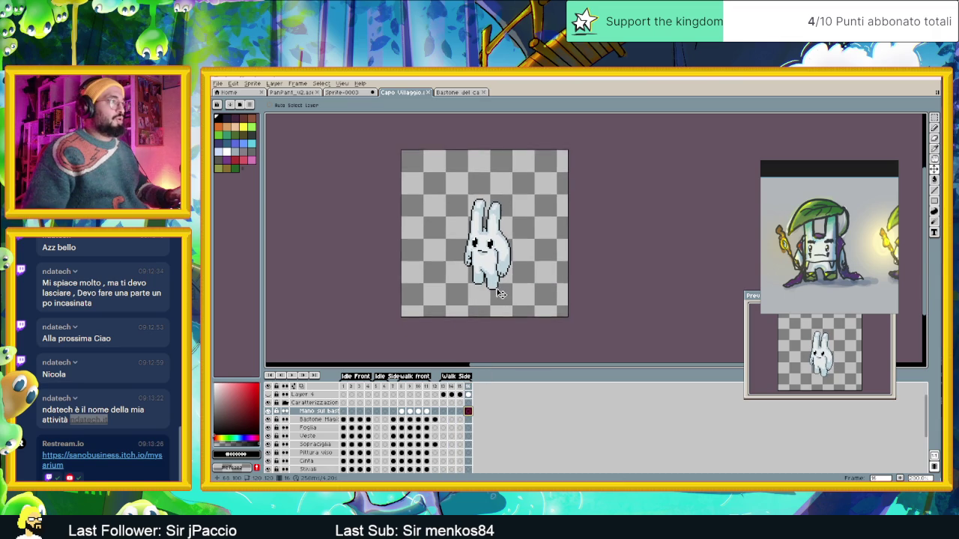
pyautogui.scroll(1, 500, 296)
pyautogui.scroll(1, 502, 288)
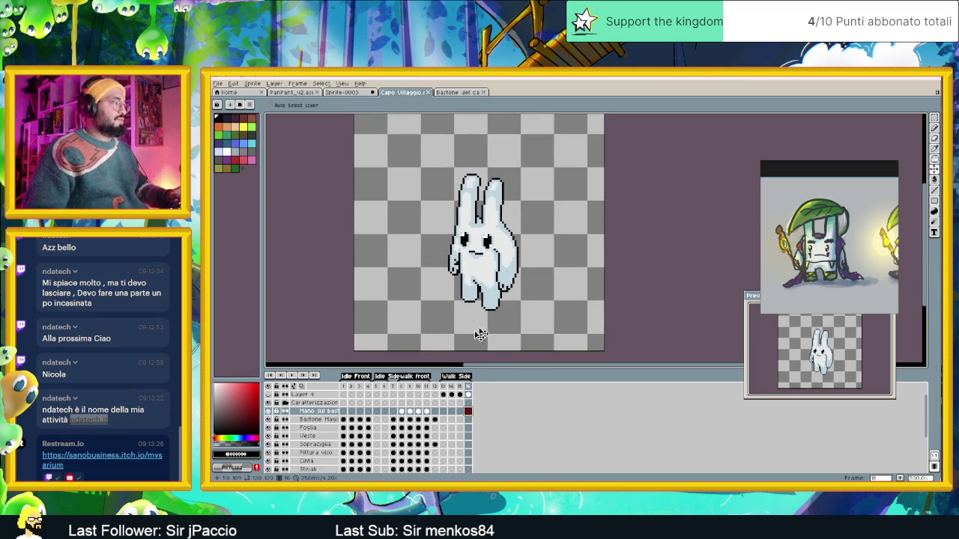
pyautogui.scroll(-1, 379, 446)
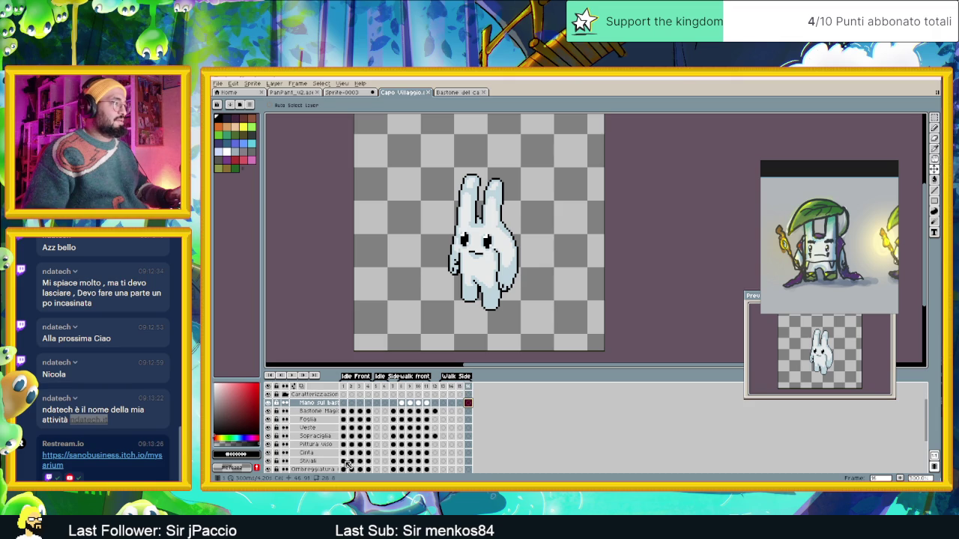
pyautogui.click(344, 461)
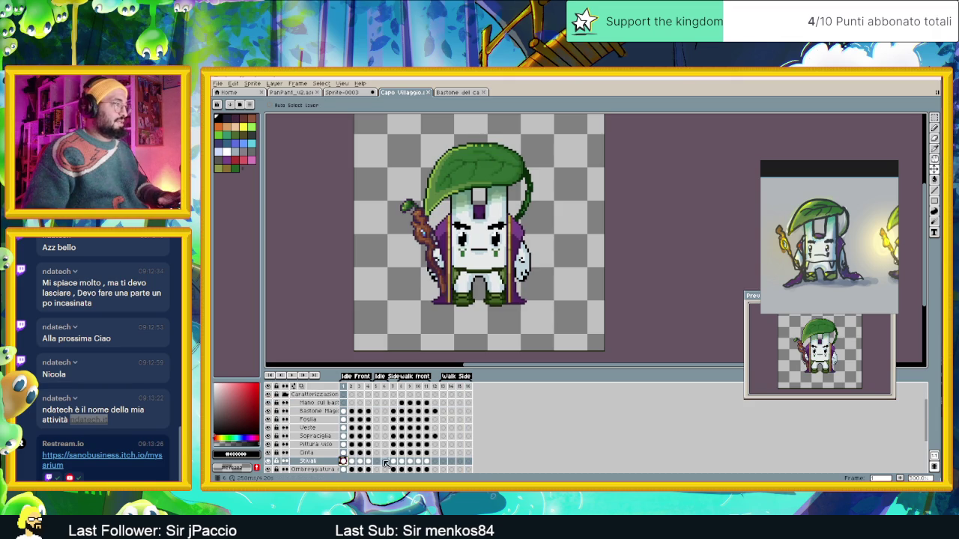
pyautogui.click(445, 462)
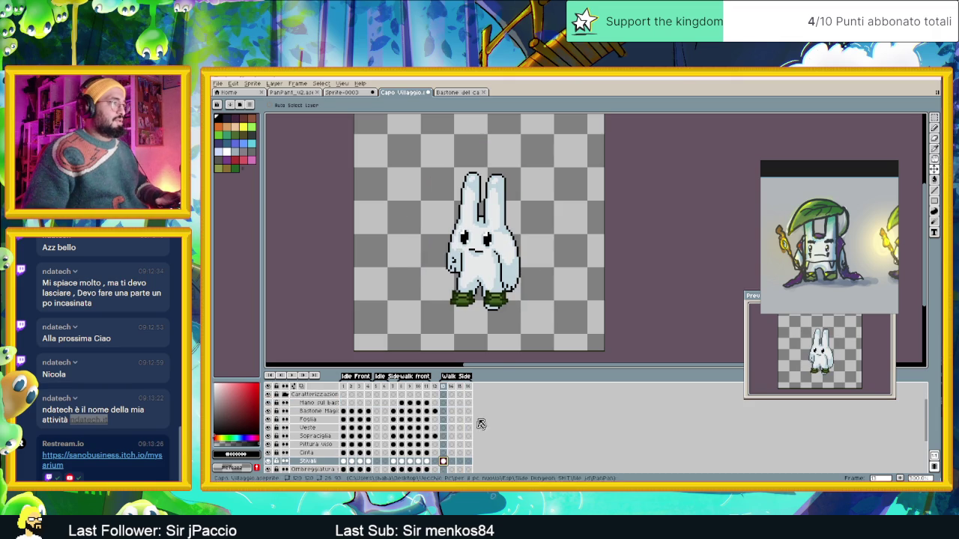
# Move the green boots down and to the left in frame 13.
pyautogui.scroll(1, 482, 304)
pyautogui.scroll(1, 482, 303)
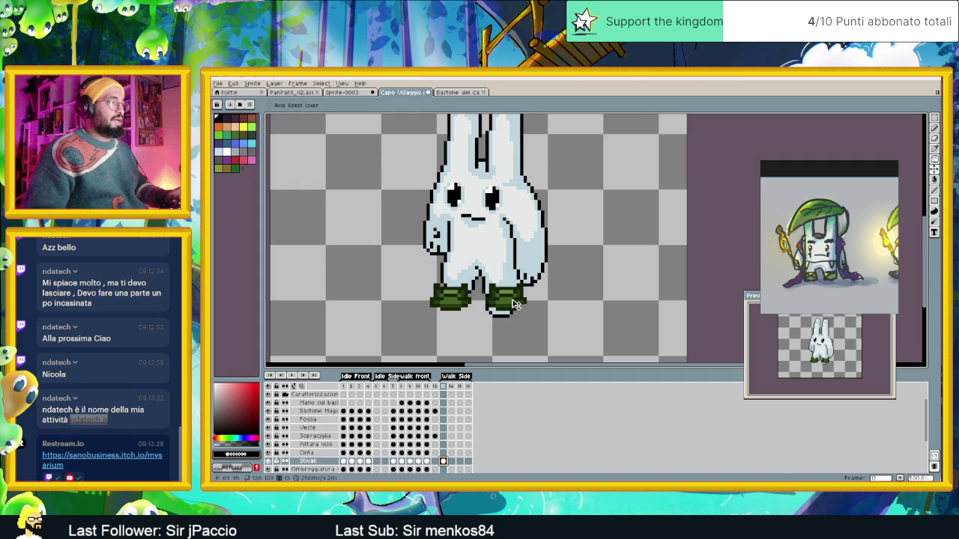
pyautogui.moveTo(516, 305); pyautogui.dragTo(508, 312)
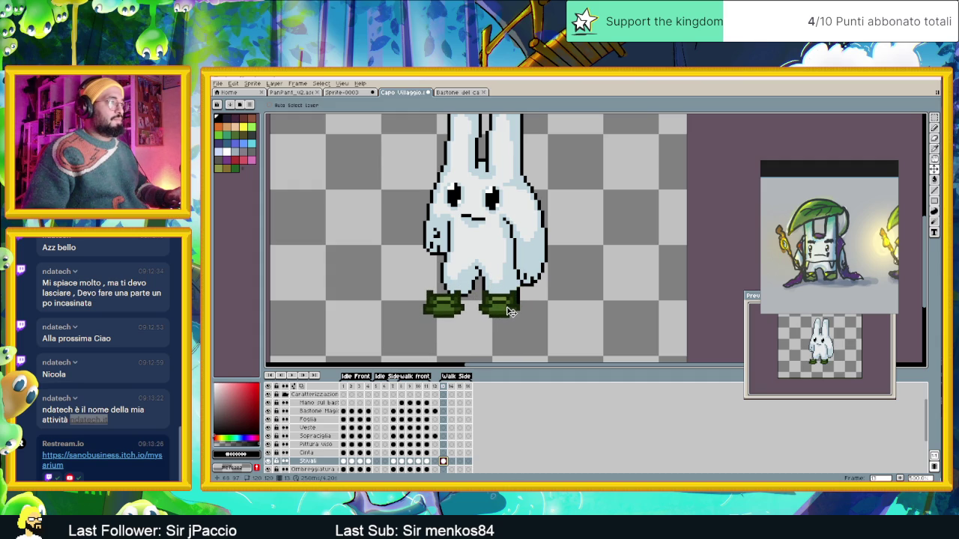
pyautogui.scroll(1, 514, 315)
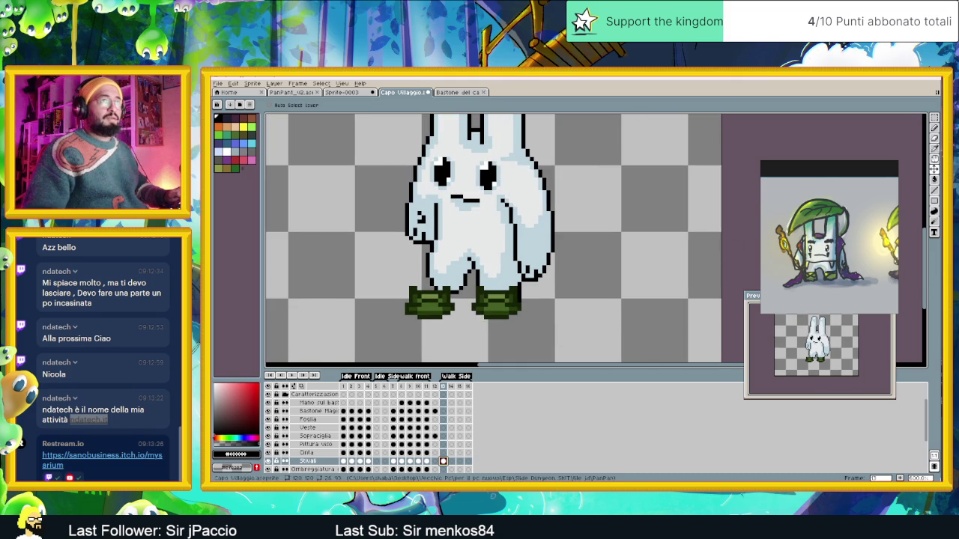
# Marquee-select the right boot and its outer edge and shift them into place.
pyautogui.click(935, 118)
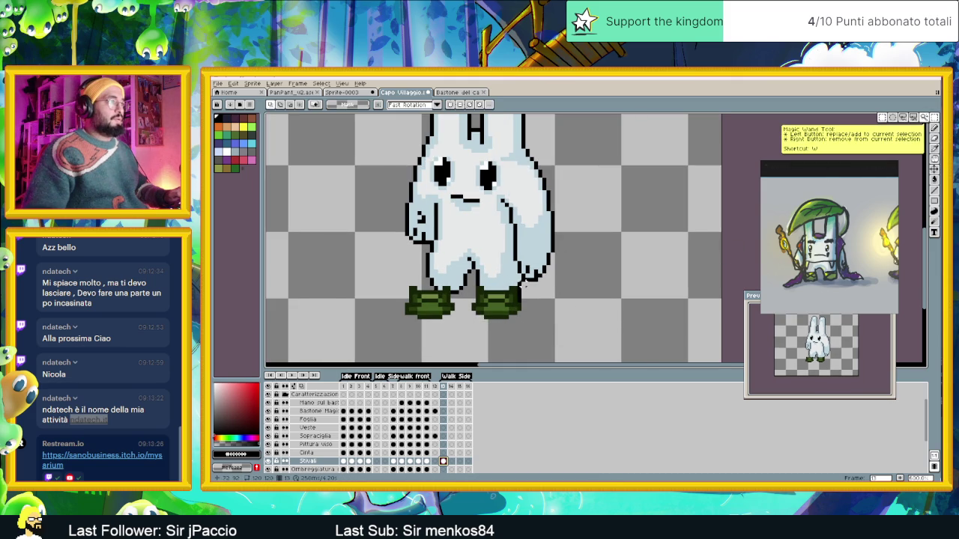
pyautogui.moveTo(508, 282); pyautogui.dragTo(531, 322)
pyautogui.click(514, 319)
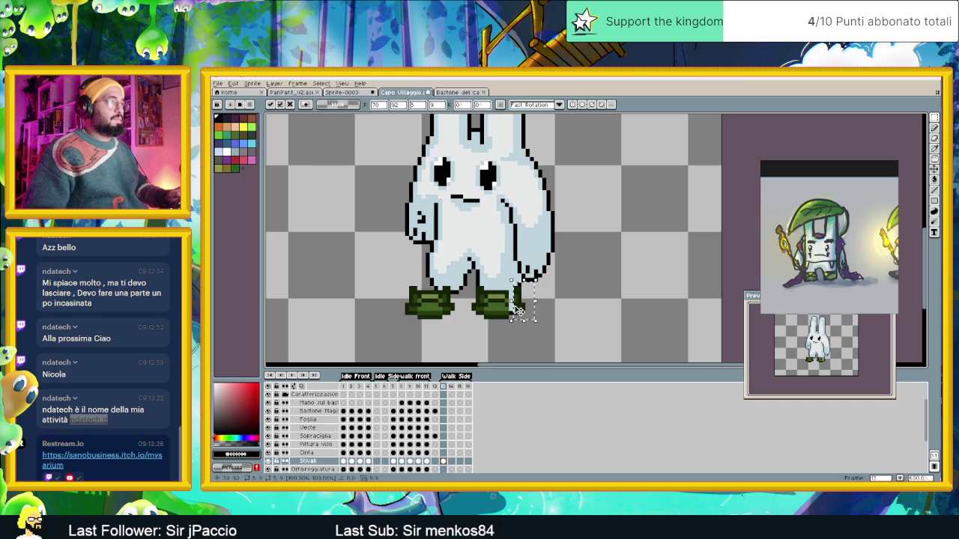
pyautogui.press('Return')
pyautogui.scroll(1, 516, 308)
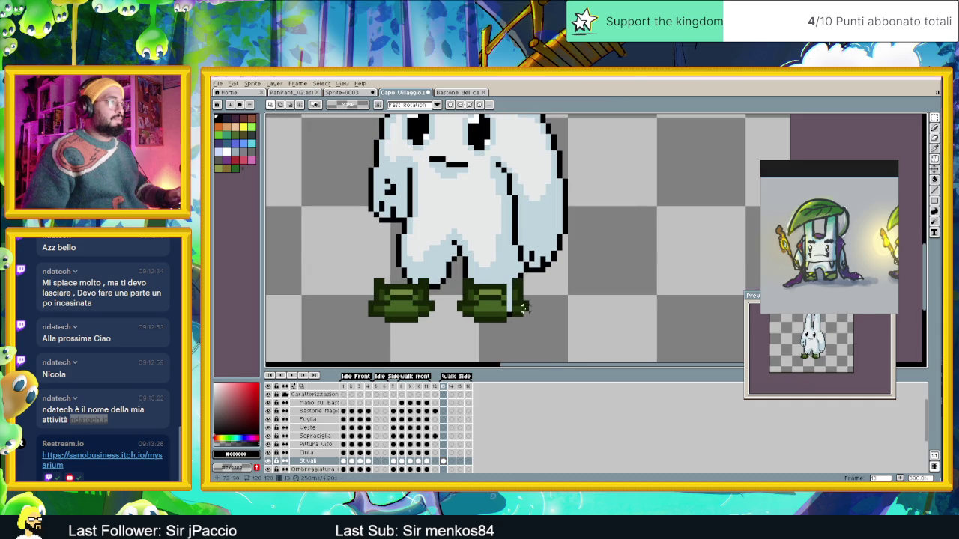
pyautogui.moveTo(531, 294); pyautogui.dragTo(515, 320)
pyautogui.click(524, 314)
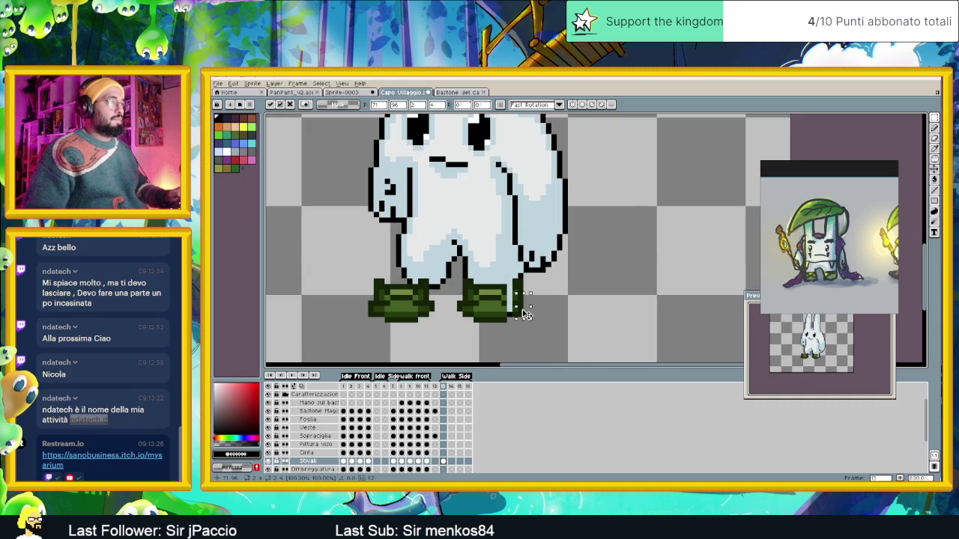
pyautogui.press('Return')
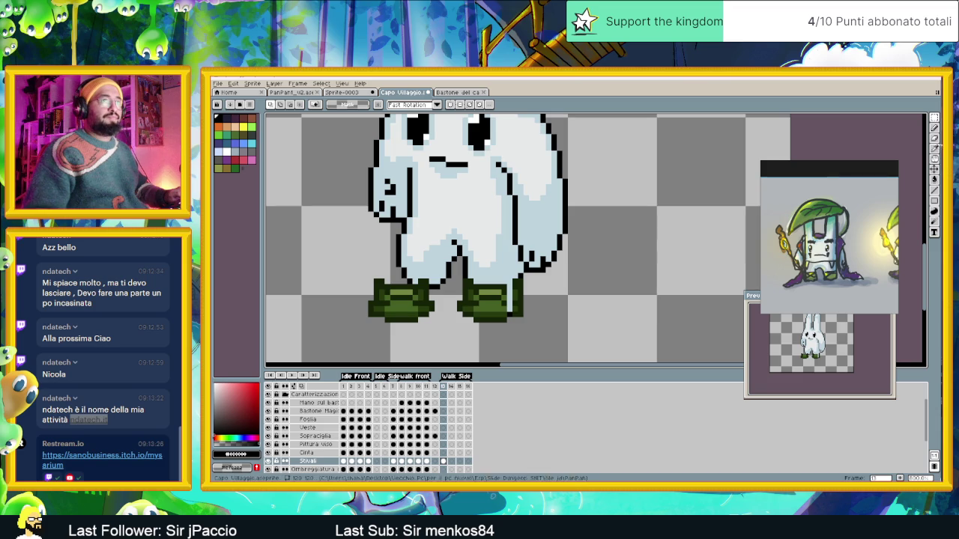
# Repaint the right boot's edge using boot greens #152205, #444423 and #263806.
pyautogui.press('b')
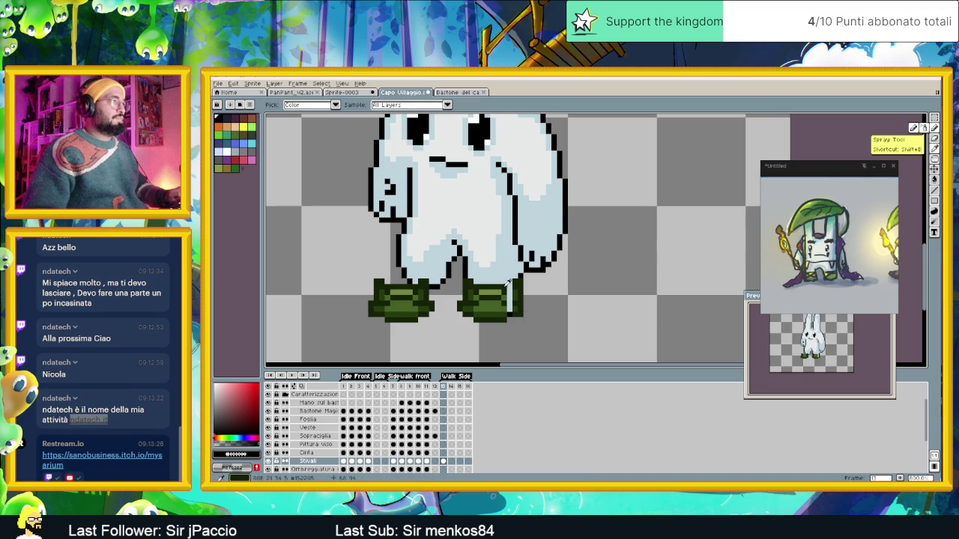
pyautogui.keyDown('alt'); pyautogui.click(509, 286); pyautogui.keyUp('alt')
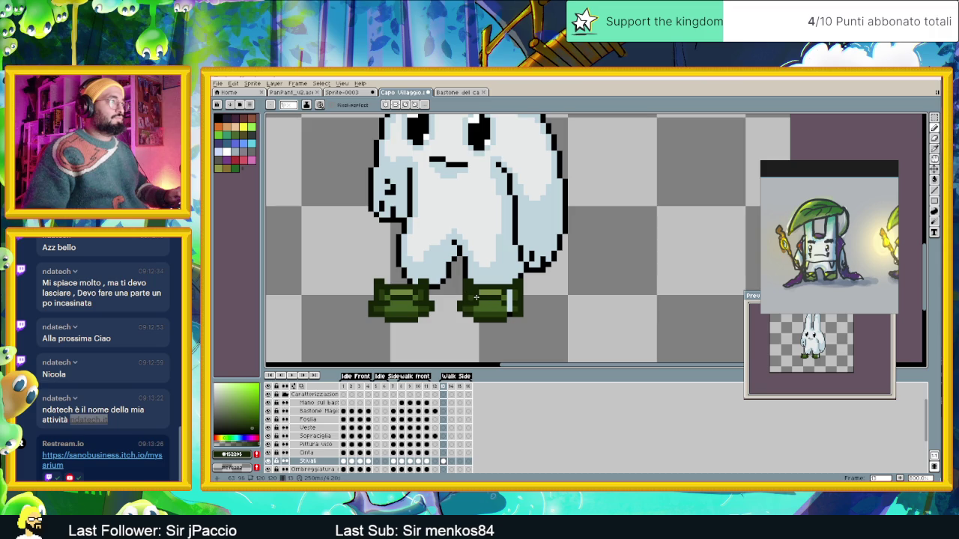
pyautogui.keyDown('alt'); pyautogui.click(482, 293); pyautogui.keyUp('alt')
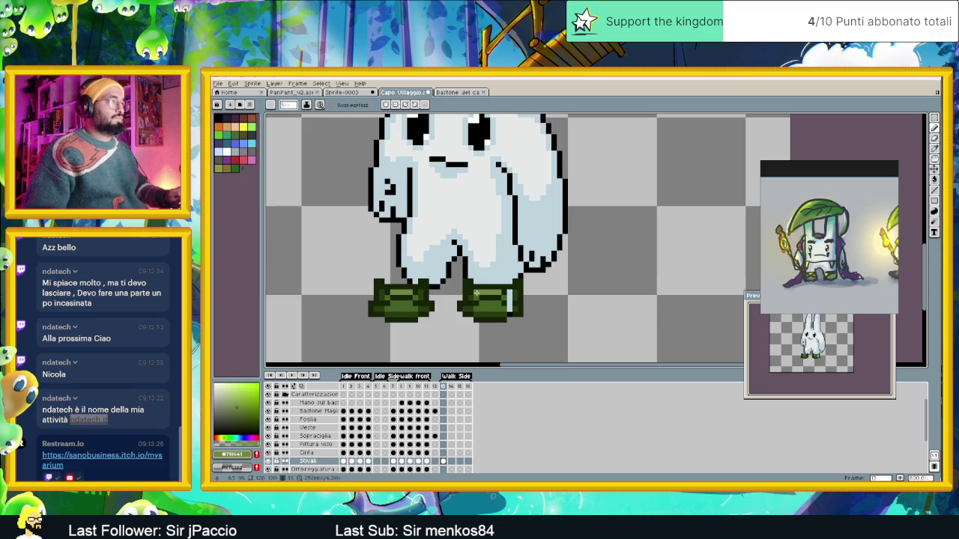
pyautogui.keyDown('alt'); pyautogui.click(478, 293); pyautogui.keyUp('alt')
pyautogui.keyDown('alt'); pyautogui.click(485, 299); pyautogui.keyUp('alt')
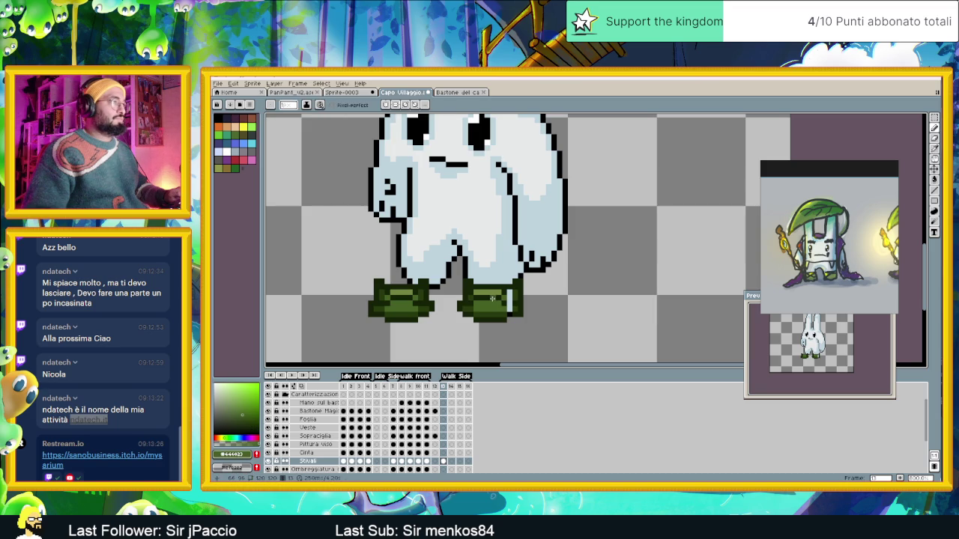
pyautogui.keyDown('alt'); pyautogui.click(496, 292); pyautogui.keyUp('alt')
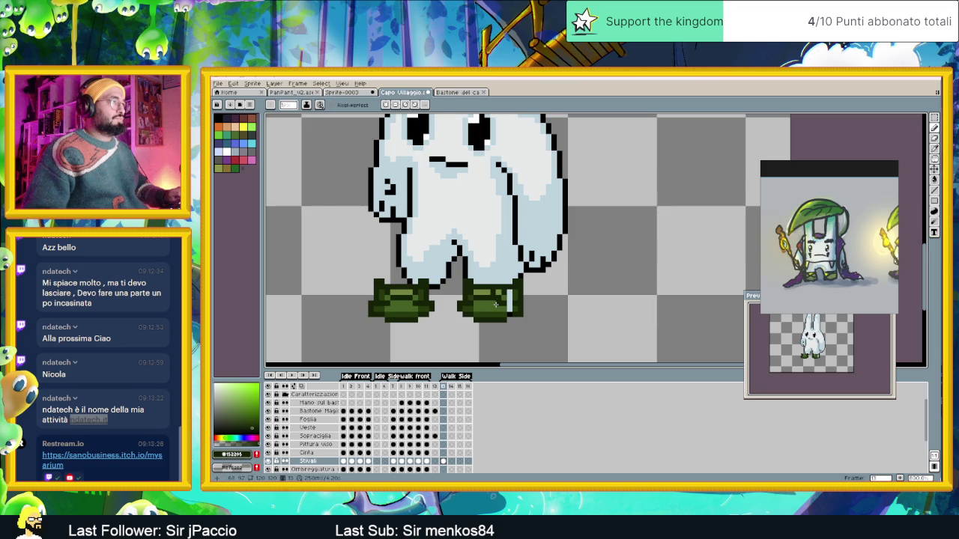
pyautogui.keyDown('alt'); pyautogui.click(502, 300); pyautogui.keyUp('alt')
pyautogui.keyDown('alt'); pyautogui.click(511, 303); pyautogui.keyUp('alt')
pyautogui.keyDown('alt'); pyautogui.click(509, 293); pyautogui.keyUp('alt')
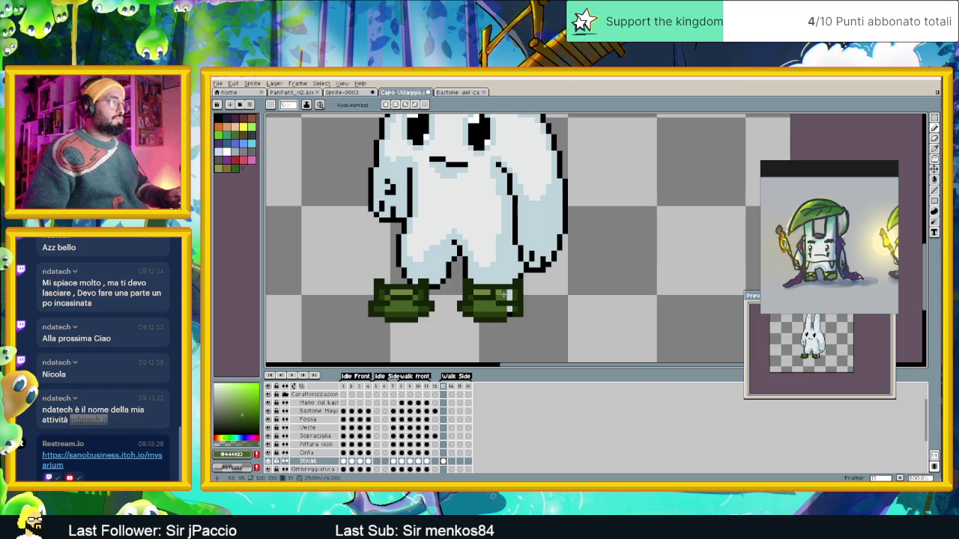
pyautogui.keyDown('alt'); pyautogui.click(509, 297); pyautogui.keyUp('alt')
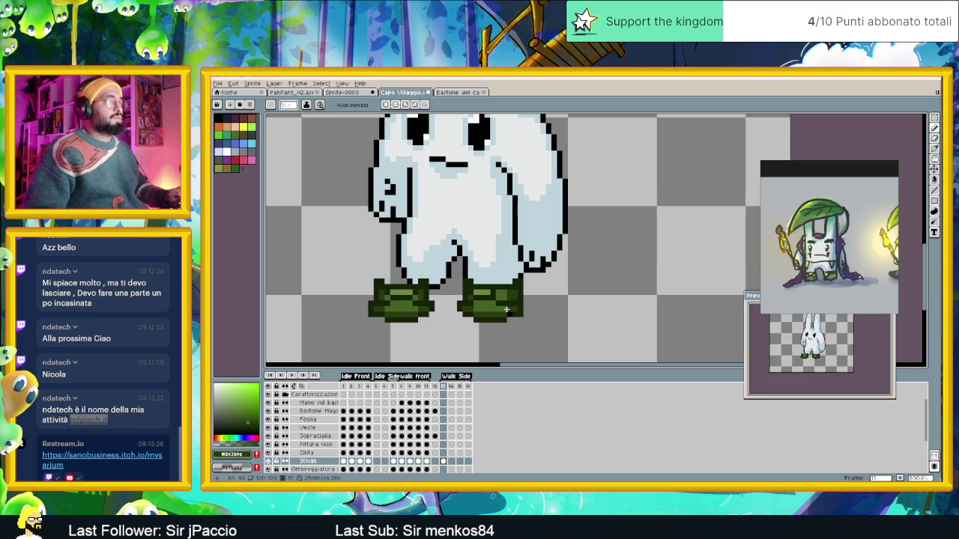
pyautogui.scroll(-2, 503, 317)
pyautogui.press('Return')
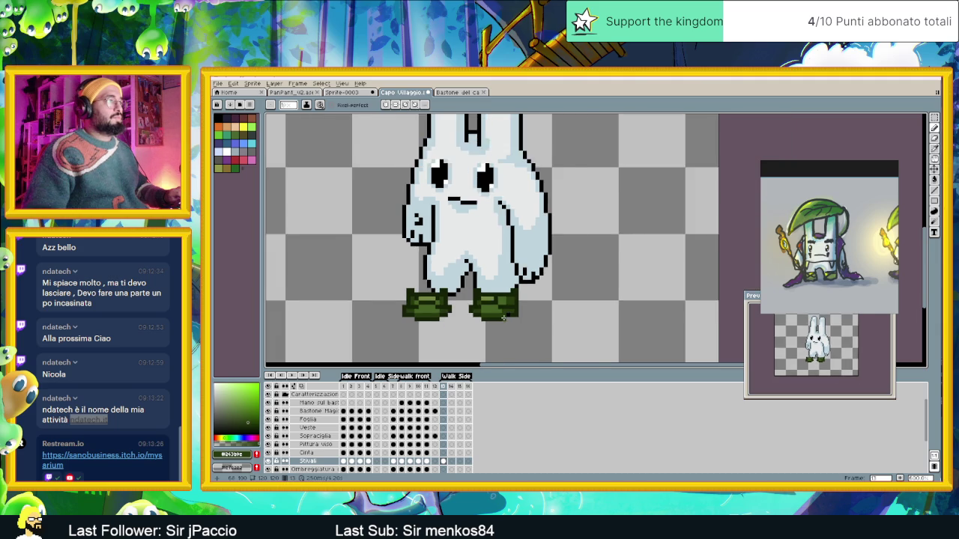
# Sample the dark boot green #152305 plus mid and lighter greens from the left boot.
pyautogui.scroll(3, 478, 317)
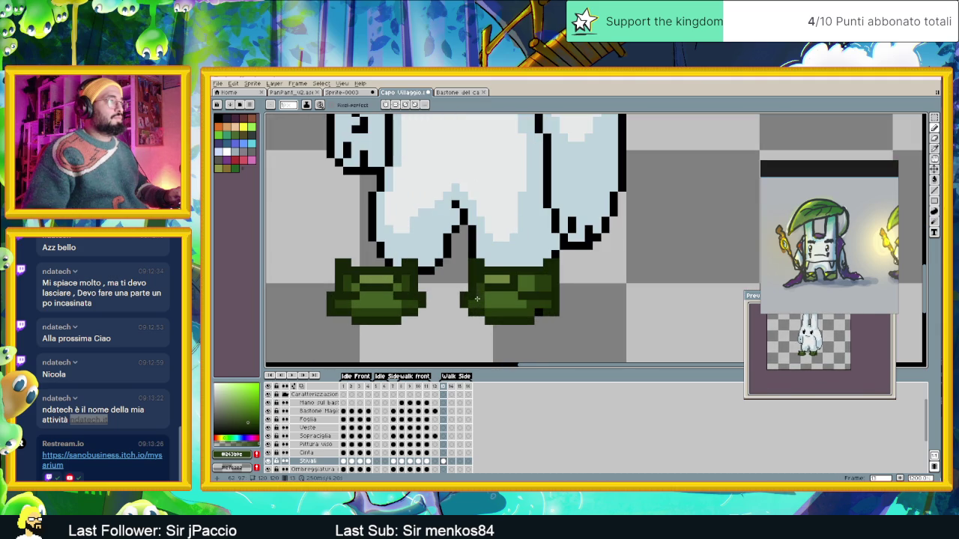
pyautogui.keyDown('alt'); pyautogui.click(472, 284); pyautogui.keyUp('alt')
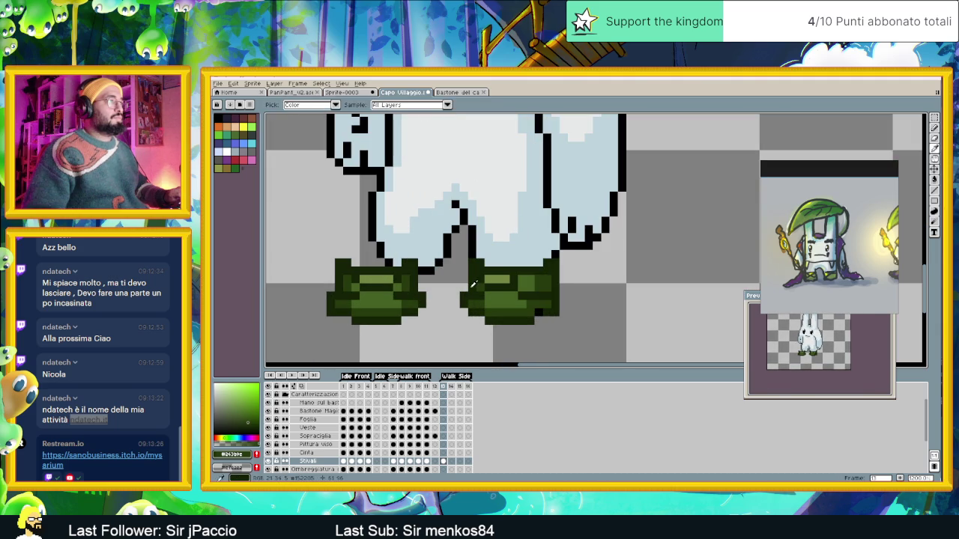
pyautogui.keyDown('alt'); pyautogui.click(472, 291); pyautogui.keyUp('alt')
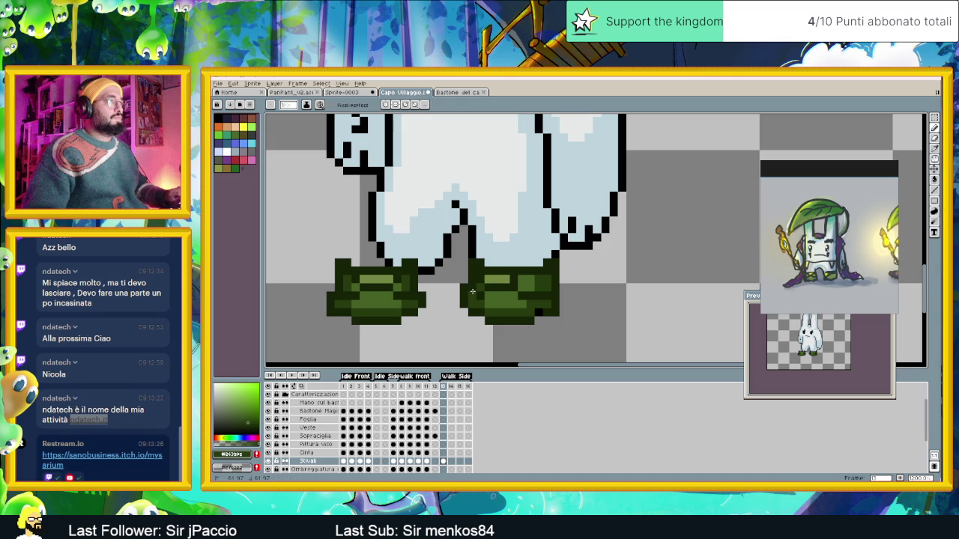
pyautogui.keyDown('alt'); pyautogui.click(472, 293); pyautogui.keyUp('alt')
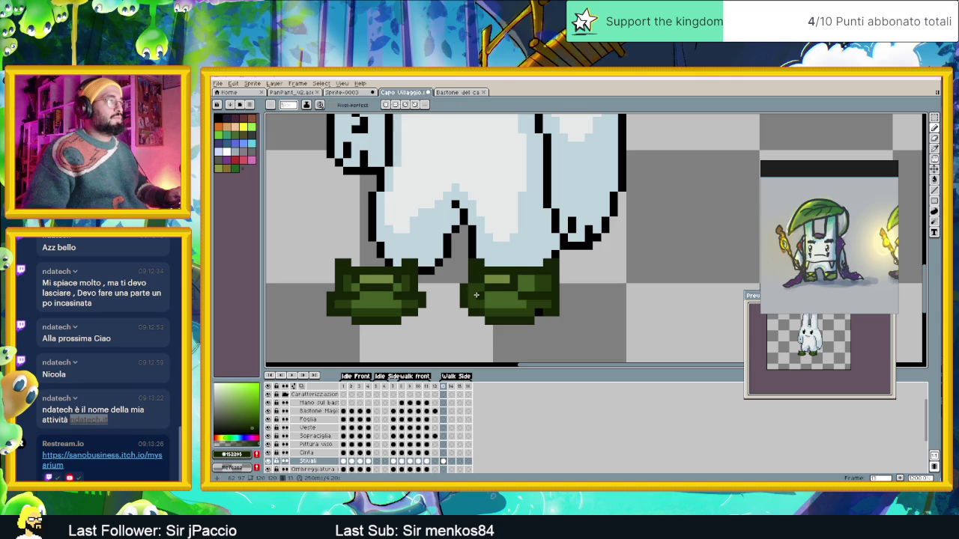
pyautogui.keyDown('alt'); pyautogui.click(477, 293); pyautogui.keyUp('alt')
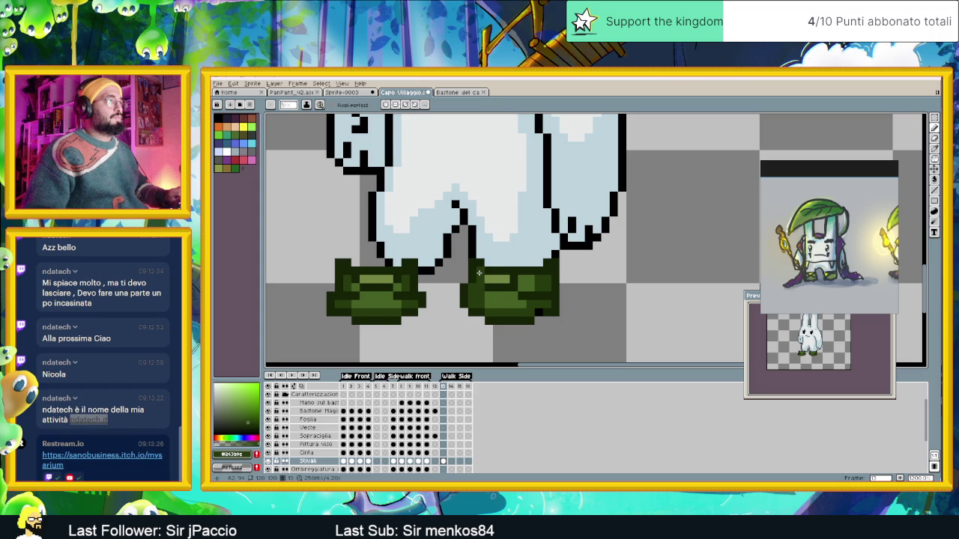
# Touch up the right boot with darker and lighter green pixels matching the left boot.
pyautogui.keyDown('alt'); pyautogui.click(480, 280); pyautogui.keyUp('alt')
pyautogui.keyDown('alt'); pyautogui.click(520, 287); pyautogui.keyUp('alt')
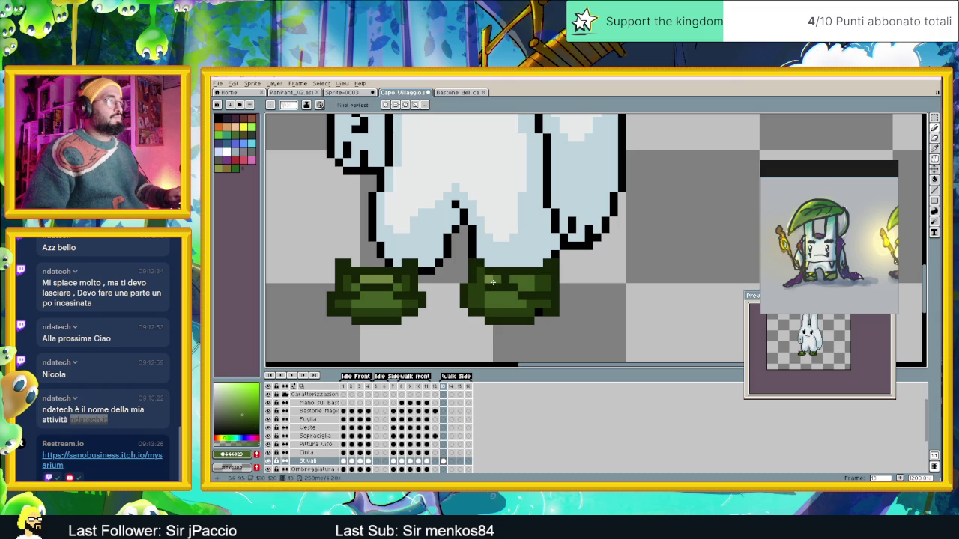
pyautogui.keyDown('alt'); pyautogui.click(486, 308); pyautogui.keyUp('alt')
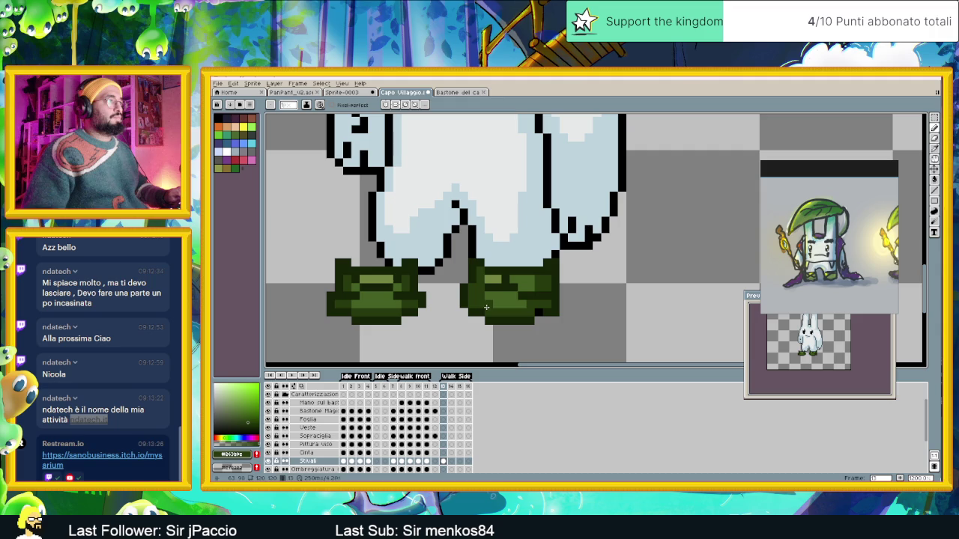
pyautogui.keyDown('alt'); pyautogui.click(482, 298); pyautogui.keyUp('alt')
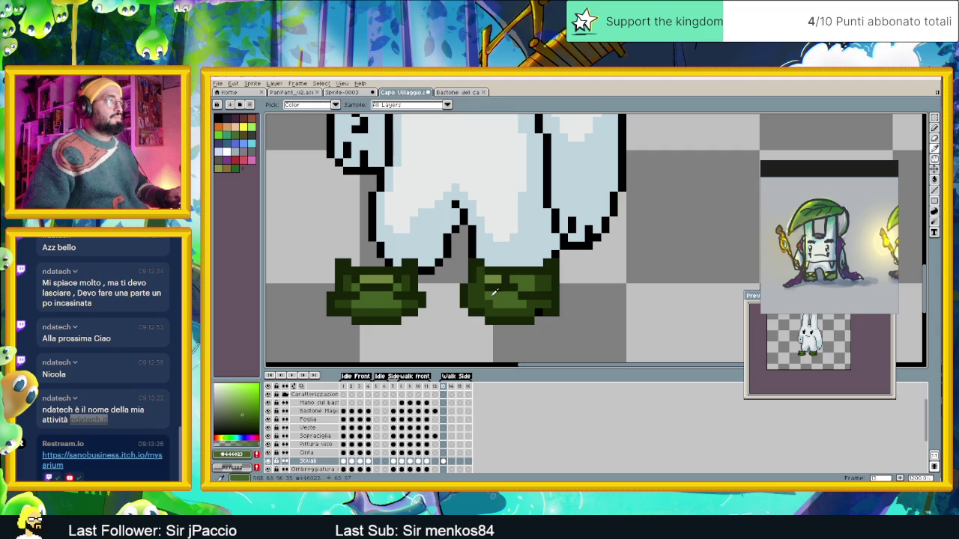
pyautogui.keyDown('alt'); pyautogui.click(490, 277); pyautogui.keyUp('alt')
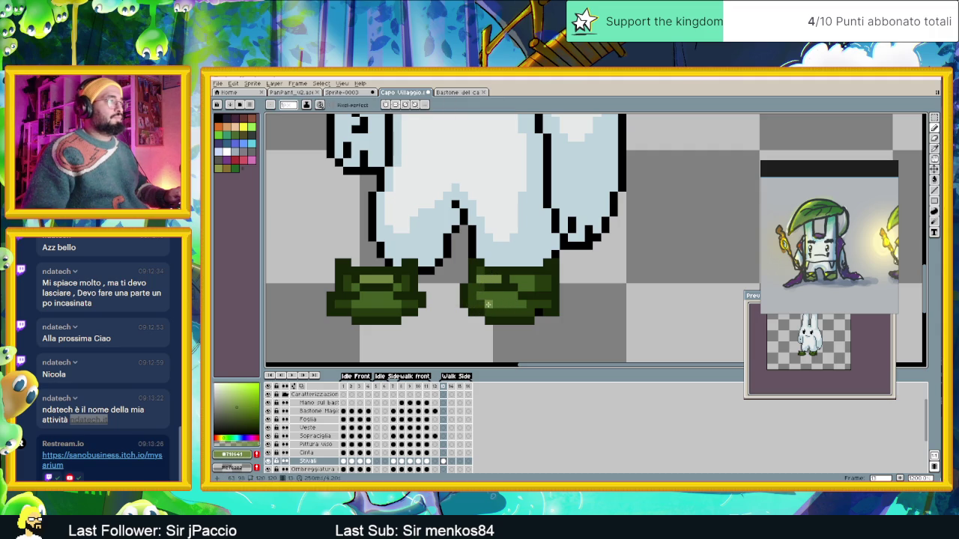
pyautogui.scroll(1, 502, 301)
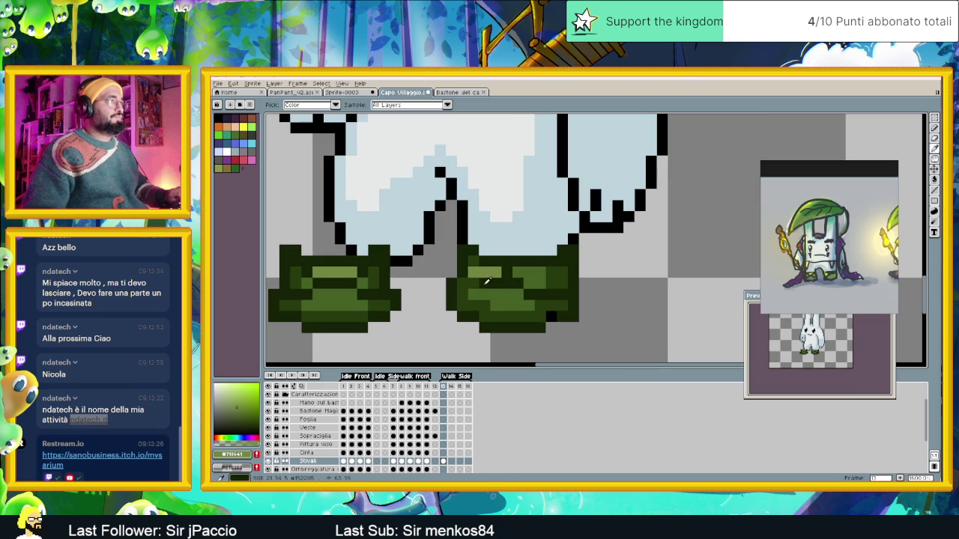
pyautogui.keyDown('alt'); pyautogui.click(472, 283); pyautogui.keyUp('alt')
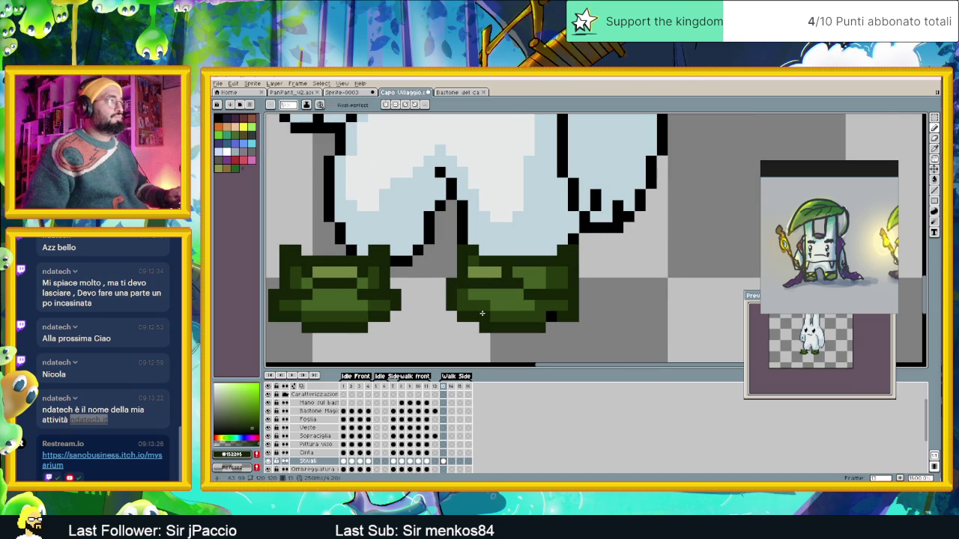
pyautogui.scroll(-1, 482, 313)
pyautogui.scroll(-1, 481, 313)
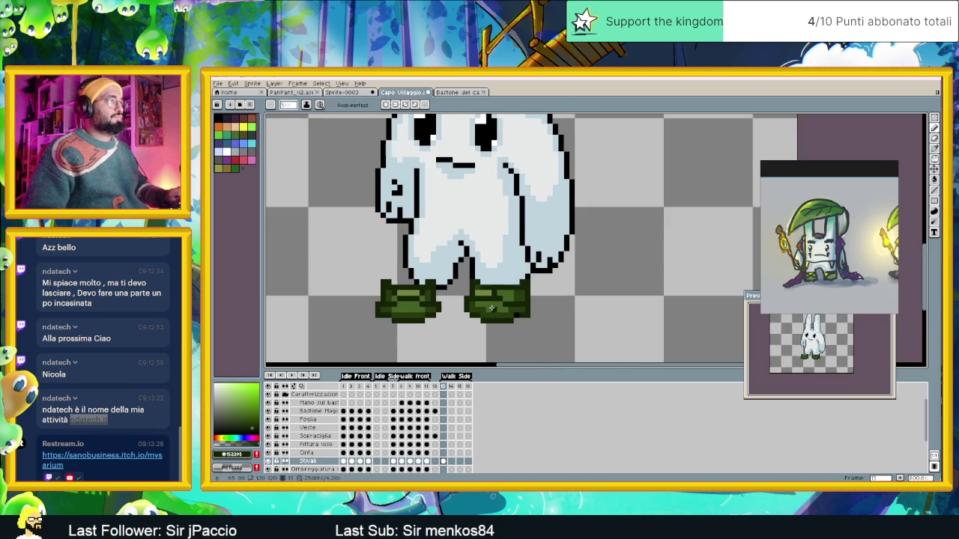
# Sample boot greens #444423, #152205 and #243b0e, then paint dark green over the right boot's light pixels.
pyautogui.scroll(1, 492, 308)
pyautogui.scroll(1, 491, 308)
pyautogui.keyDown('alt'); pyautogui.click(506, 299); pyautogui.keyUp('alt')
pyautogui.keyDown('alt'); pyautogui.click(516, 304); pyautogui.keyUp('alt')
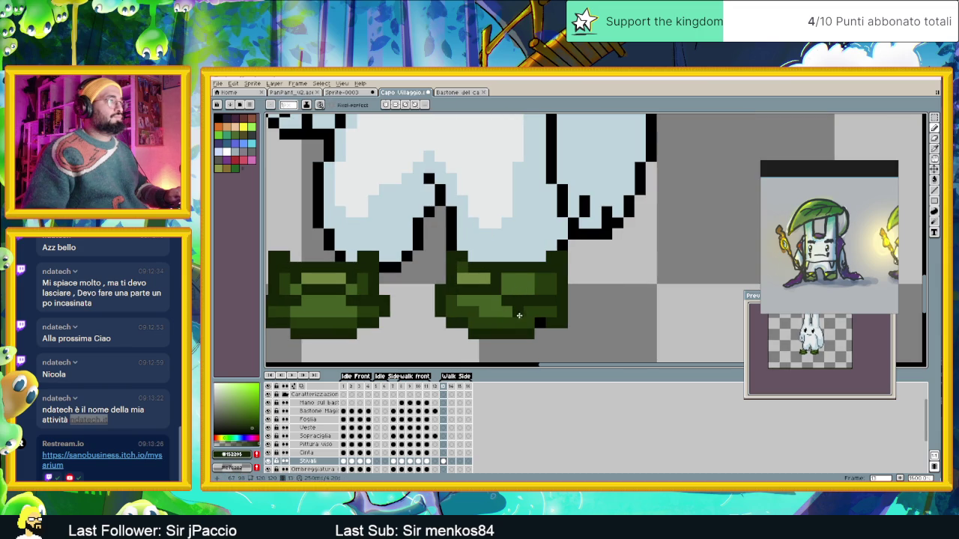
pyautogui.scroll(-2, 496, 324)
pyautogui.scroll(1, 496, 324)
pyautogui.scroll(1, 497, 324)
pyautogui.keyDown('alt'); pyautogui.click(503, 312); pyautogui.keyUp('alt')
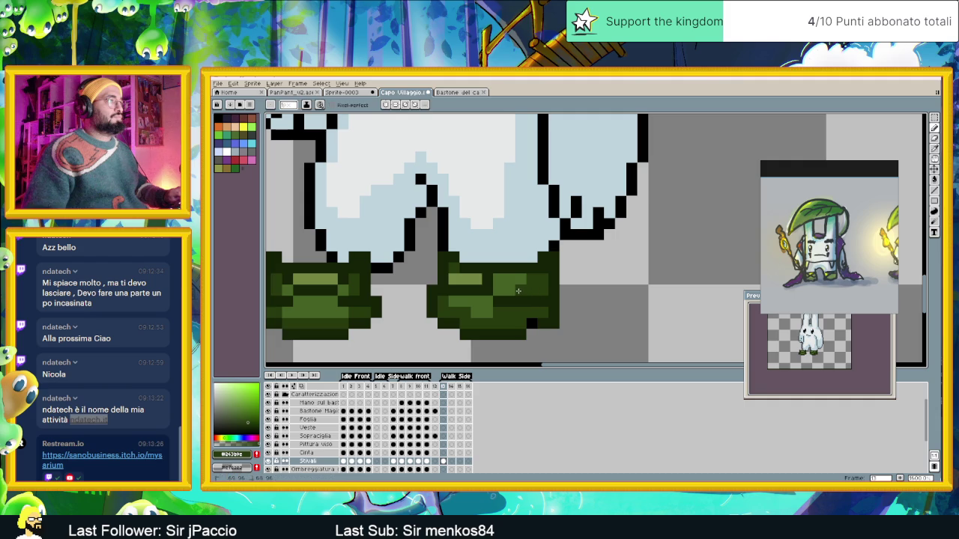
pyautogui.moveTo(525, 280)
pyautogui.mouseDown()
pyautogui.moveTo(507, 280)
pyautogui.moveTo(491, 310)
pyautogui.mouseUp()
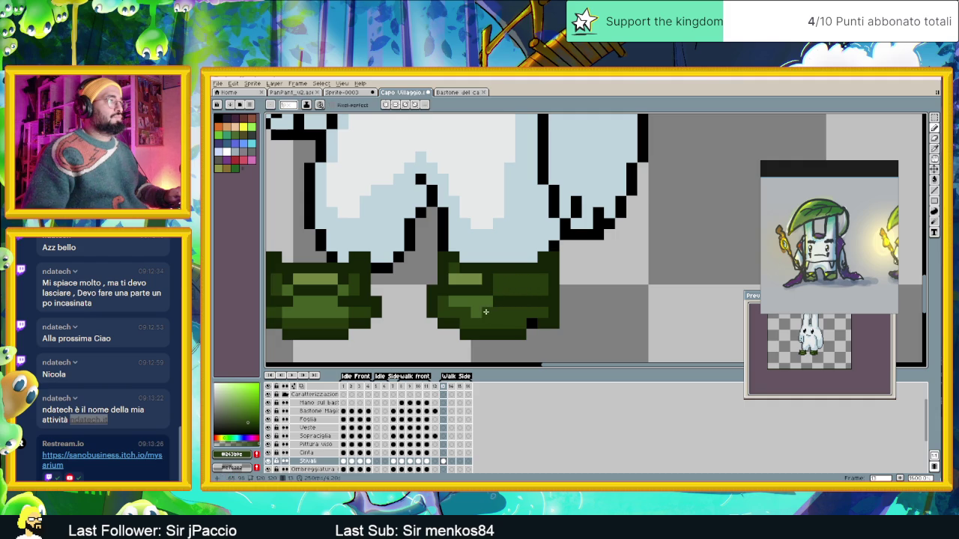
# Resample darker boot greens, including the darkest shade, for further shading.
pyautogui.keyDown('alt'); pyautogui.click(453, 304); pyautogui.keyUp('alt')
pyautogui.keyDown('alt'); pyautogui.click(480, 317); pyautogui.keyUp('alt')
pyautogui.keyDown('alt'); pyautogui.click(474, 300); pyautogui.keyUp('alt')
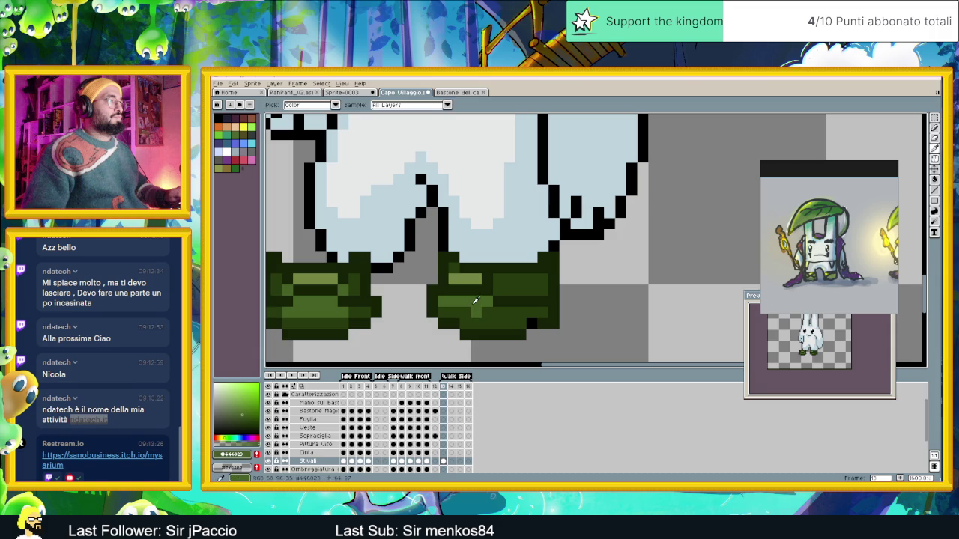
pyautogui.scroll(-1, 527, 320)
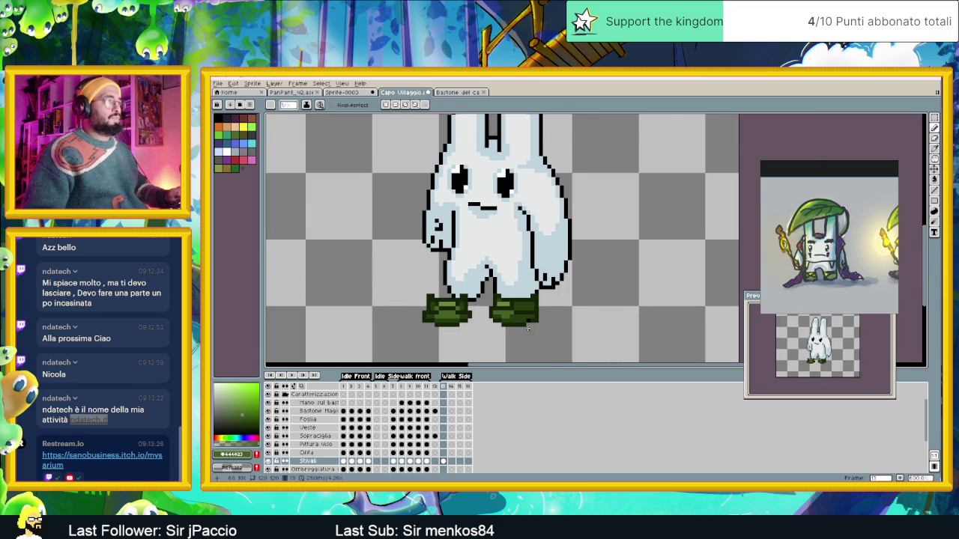
pyautogui.scroll(-1, 528, 327)
pyautogui.scroll(-2, 529, 327)
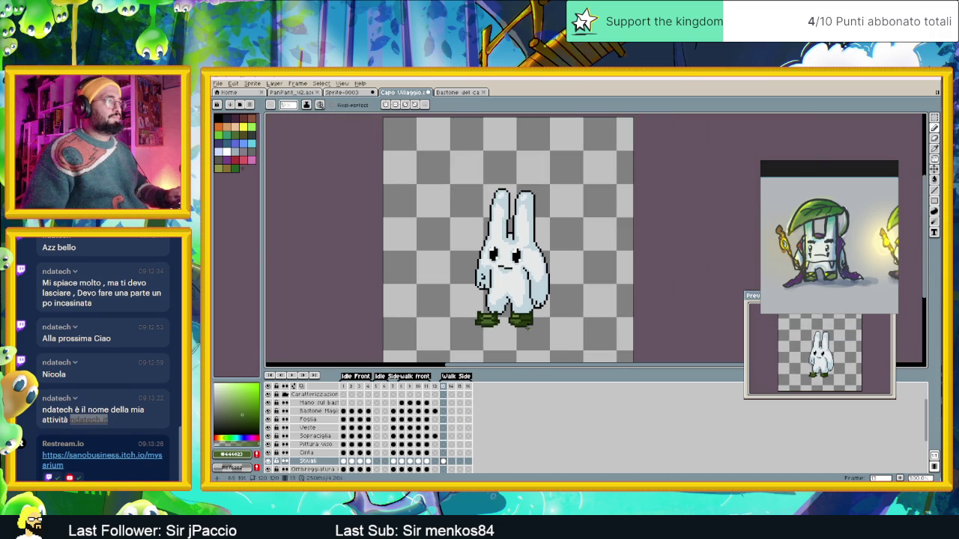
pyautogui.scroll(1, 528, 328)
pyautogui.scroll(1, 524, 327)
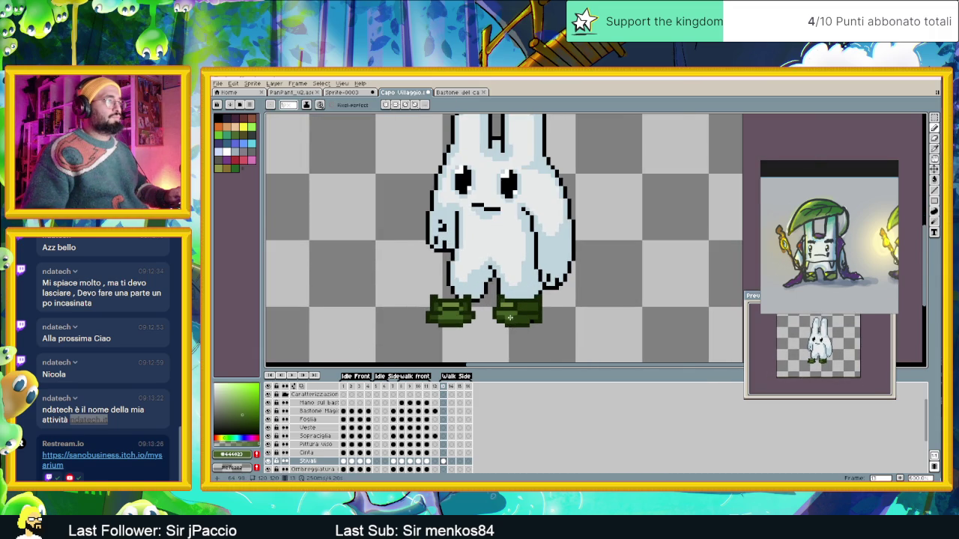
pyautogui.scroll(1, 510, 318)
pyautogui.keyDown('alt'); pyautogui.click(492, 293); pyautogui.keyUp('alt')
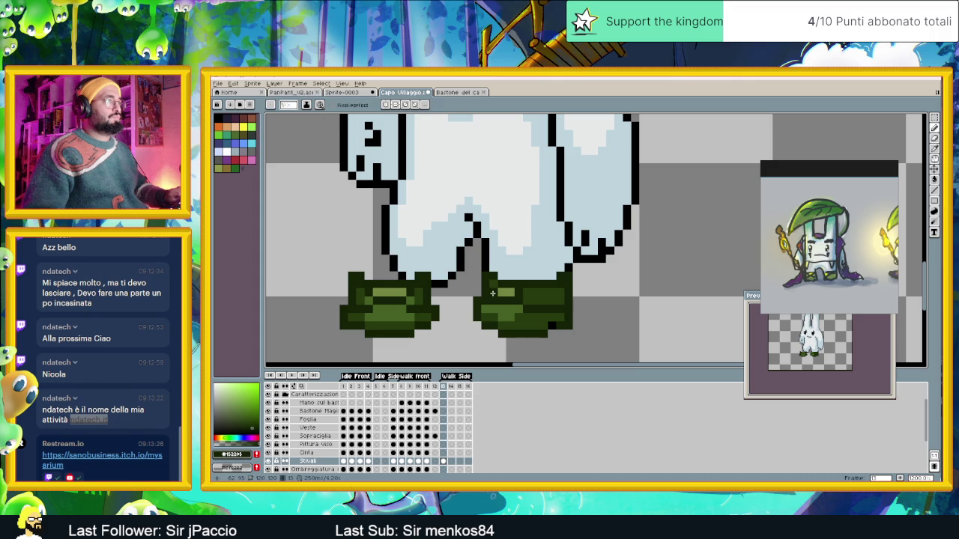
pyautogui.scroll(-2, 541, 325)
pyautogui.scroll(-1, 540, 334)
pyautogui.scroll(1, 539, 334)
pyautogui.scroll(1, 520, 312)
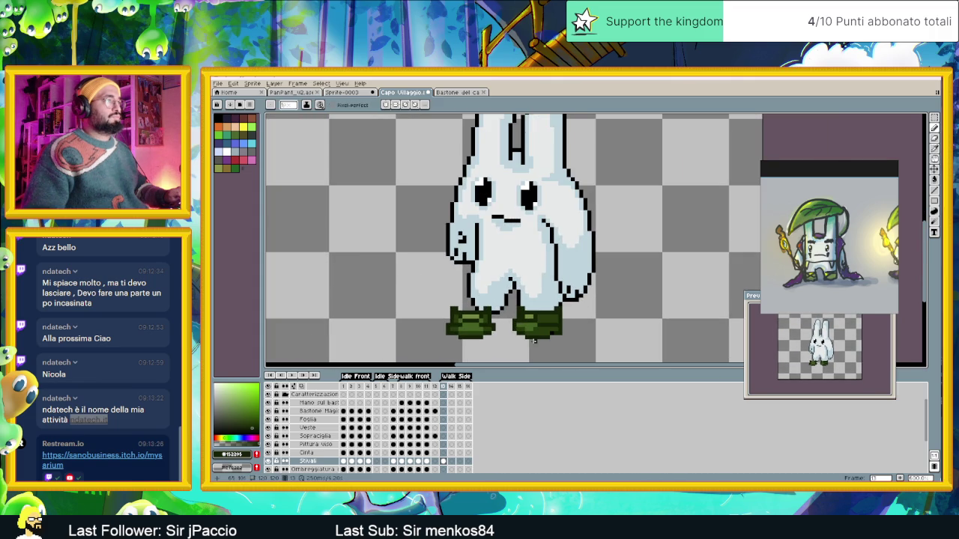
pyautogui.scroll(1, 535, 338)
pyautogui.scroll(1, 533, 336)
pyautogui.scroll(-1, 532, 332)
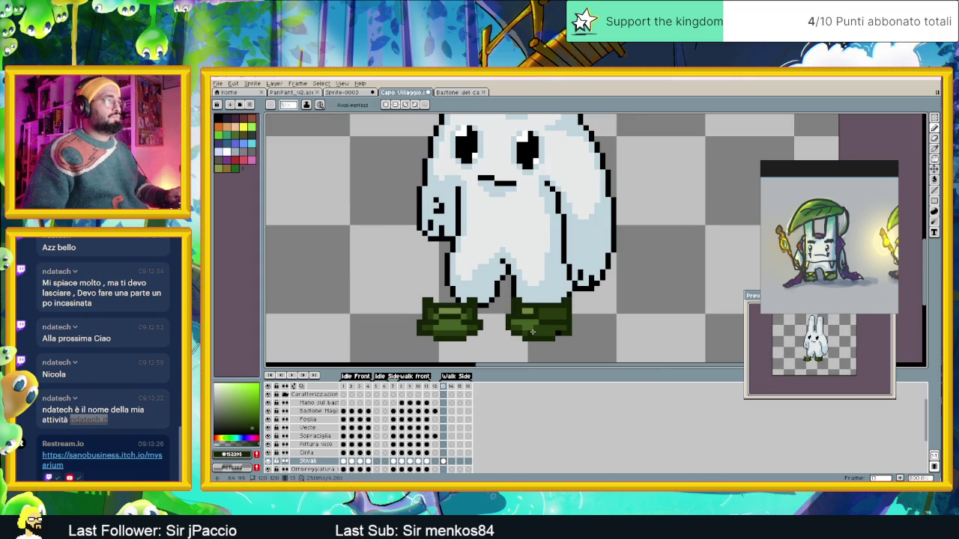
pyautogui.scroll(1, 535, 323)
# Band the right boot's lower pixels with alternating light and dark boot greens.
pyautogui.keyDown('alt'); pyautogui.click(536, 303); pyautogui.keyUp('alt')
pyautogui.scroll(-1, 537, 303)
pyautogui.scroll(1, 536, 304)
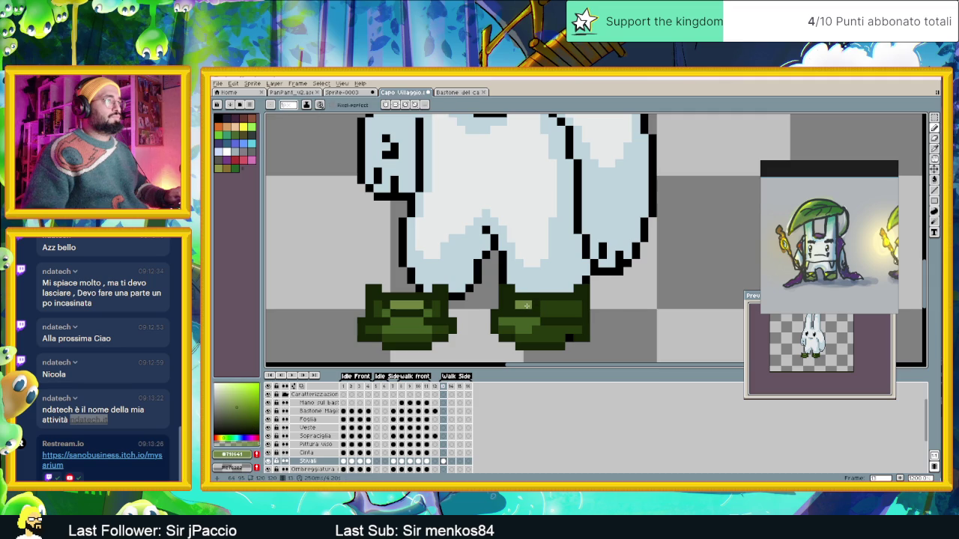
pyautogui.keyDown('alt'); pyautogui.click(551, 307); pyautogui.keyUp('alt')
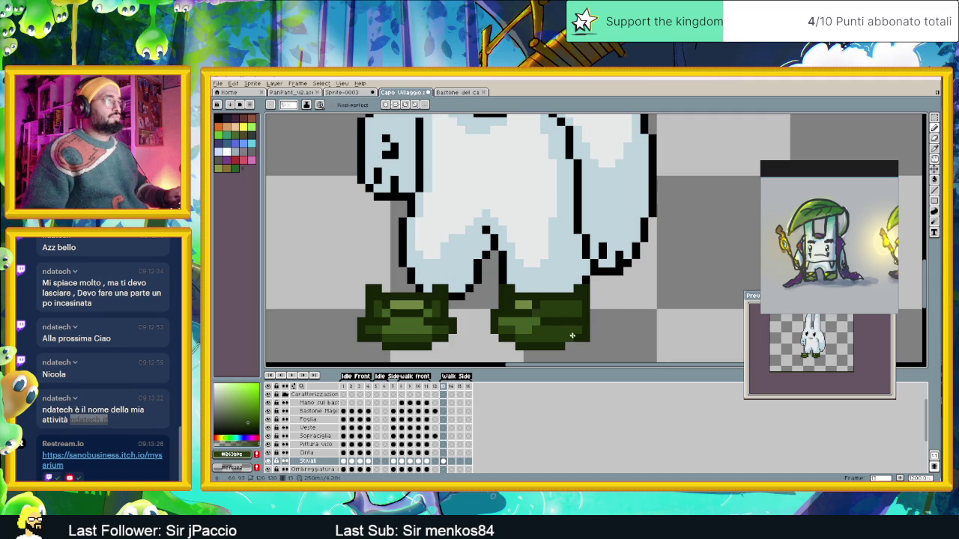
pyautogui.scroll(-2, 570, 332)
pyautogui.scroll(2, 558, 338)
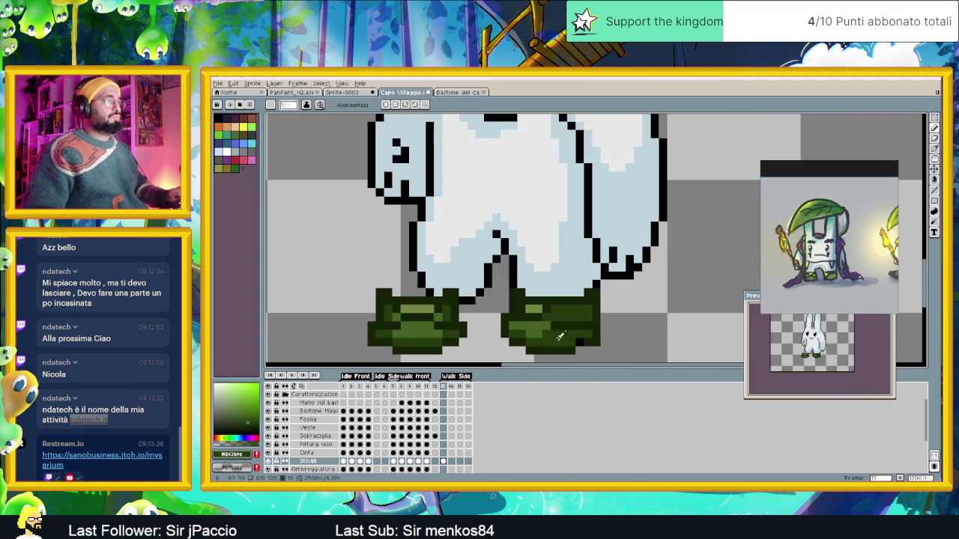
pyautogui.keyDown('alt'); pyautogui.click(543, 323); pyautogui.keyUp('alt')
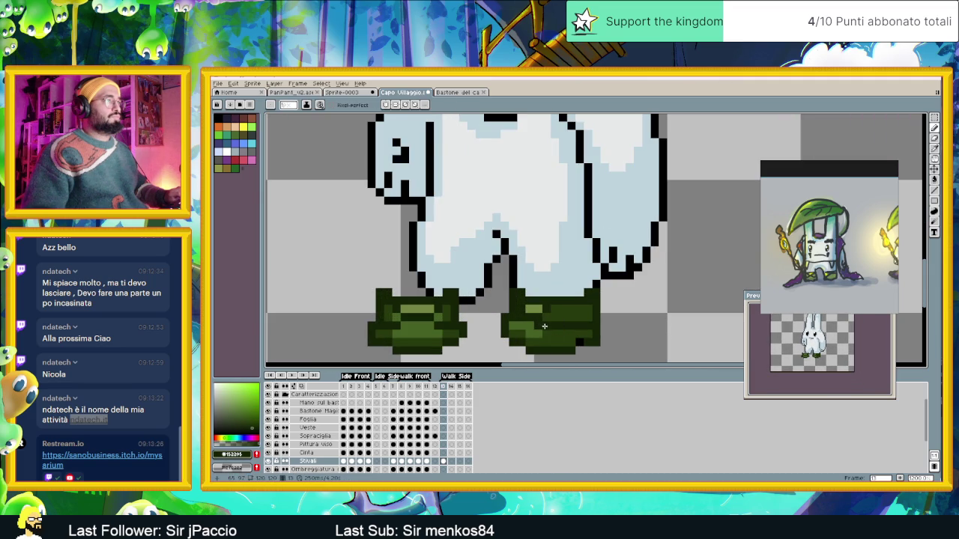
pyautogui.scroll(-2, 562, 331)
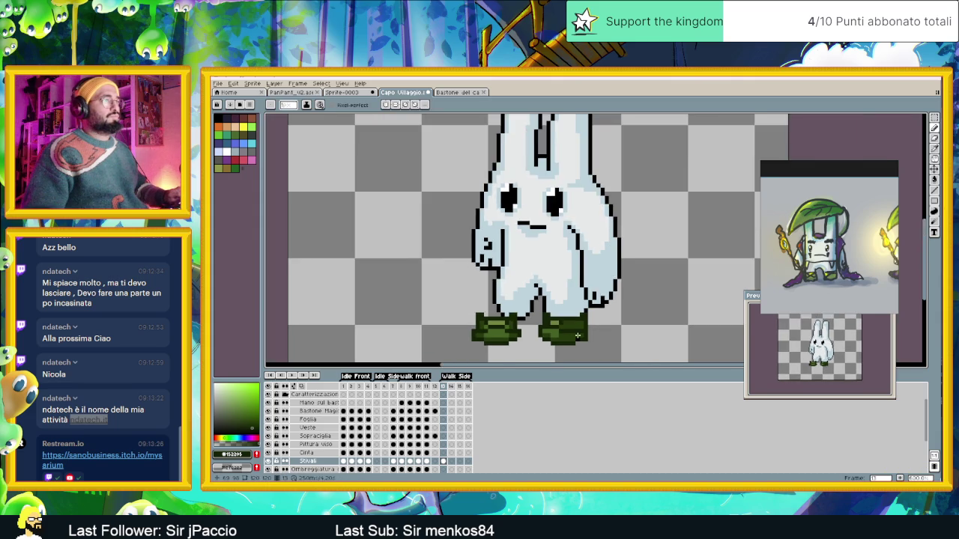
pyautogui.scroll(2, 578, 337)
pyautogui.keyDown('alt'); pyautogui.click(563, 324); pyautogui.keyUp('alt')
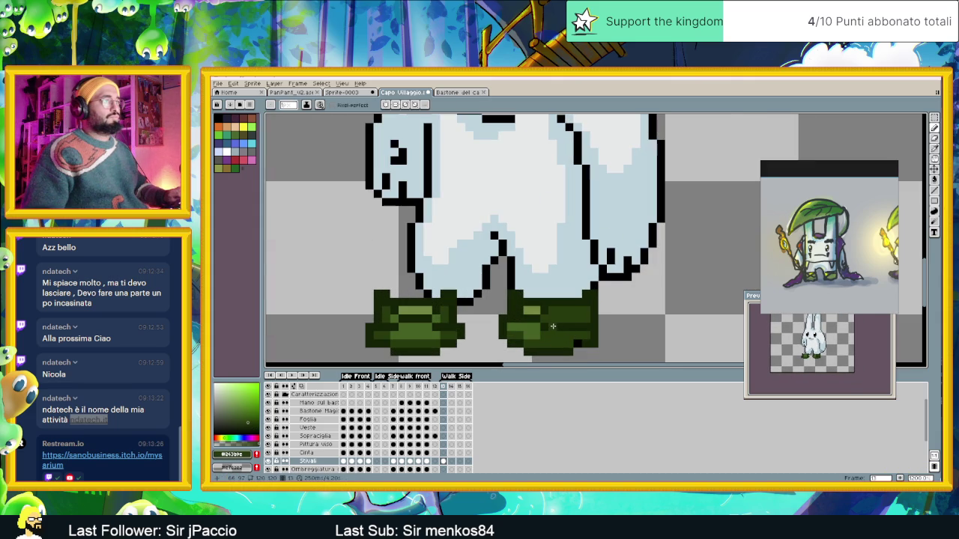
pyautogui.keyDown('alt'); pyautogui.click(551, 324); pyautogui.keyUp('alt')
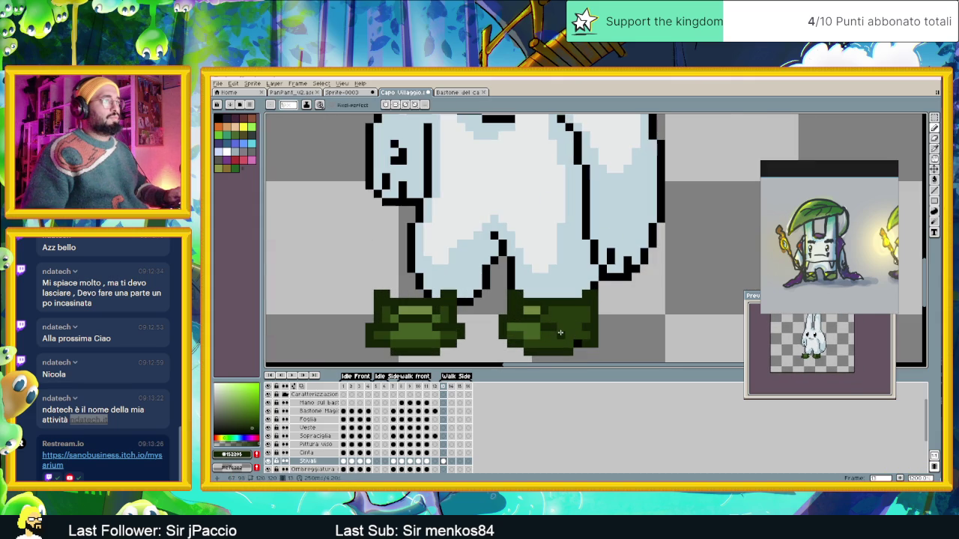
pyautogui.keyDown('alt'); pyautogui.click(563, 326); pyautogui.keyUp('alt')
pyautogui.keyDown('alt'); pyautogui.click(552, 335); pyautogui.keyUp('alt')
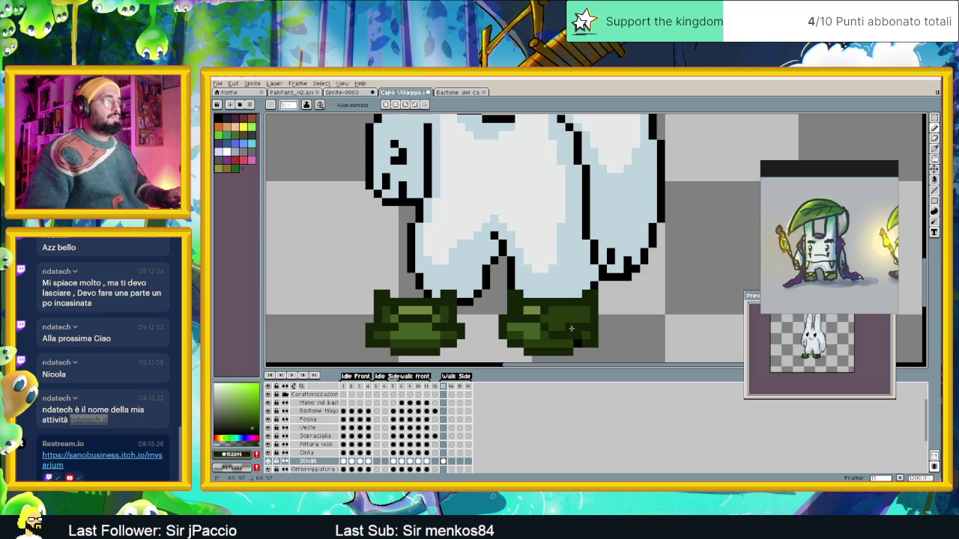
pyautogui.keyDown('alt'); pyautogui.click(570, 336); pyautogui.keyUp('alt')
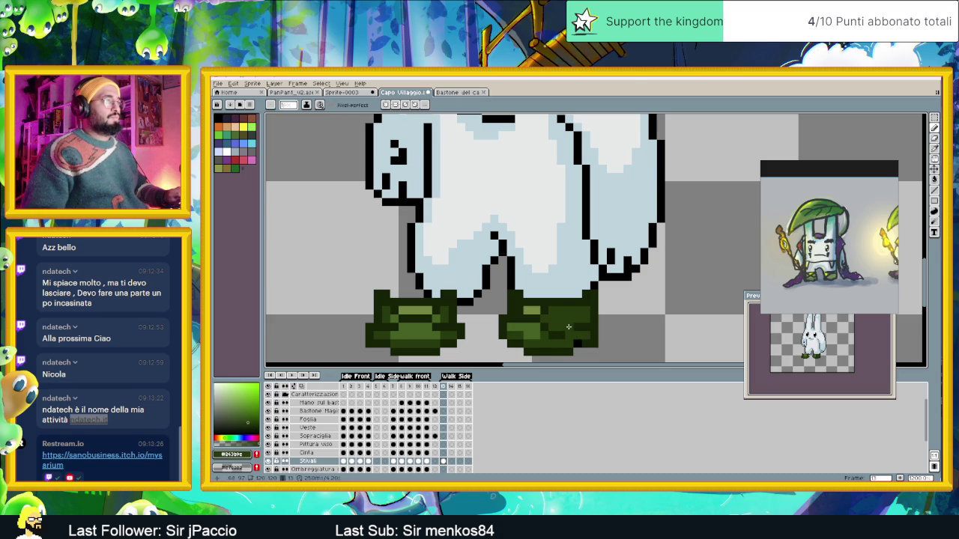
pyautogui.keyDown('alt'); pyautogui.click(577, 336); pyautogui.keyUp('alt')
pyautogui.scroll(-2, 580, 342)
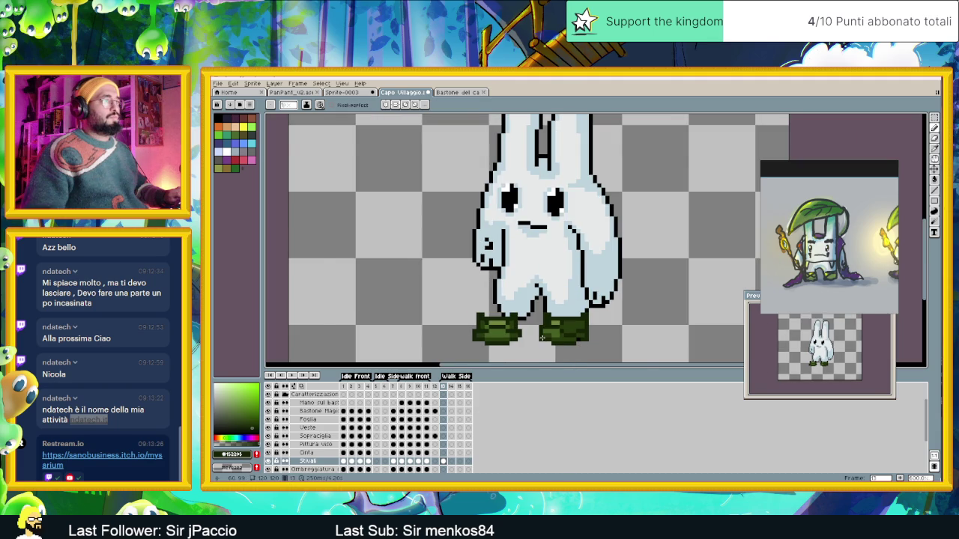
pyautogui.scroll(2, 542, 337)
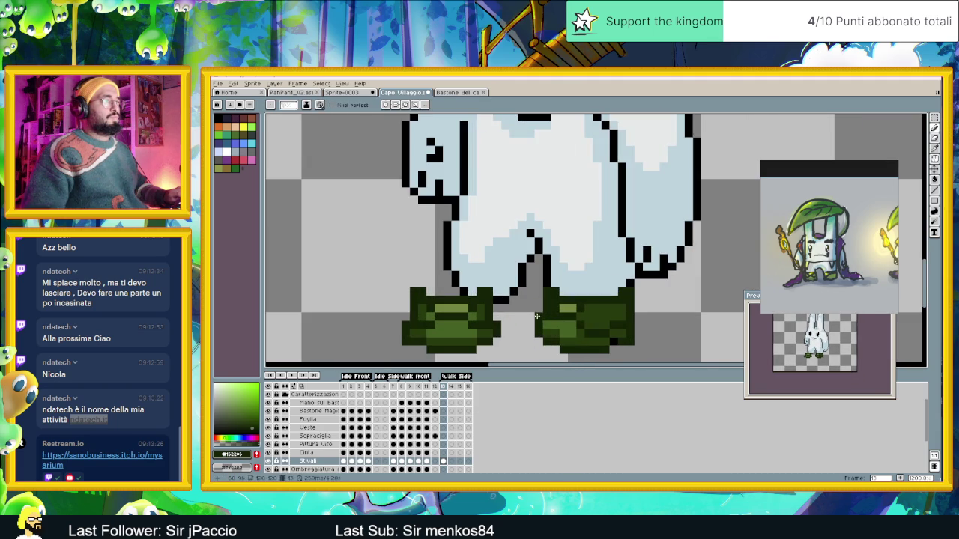
pyautogui.scroll(-1, 530, 339)
pyautogui.scroll(-1, 530, 339)
pyautogui.scroll(2, 533, 341)
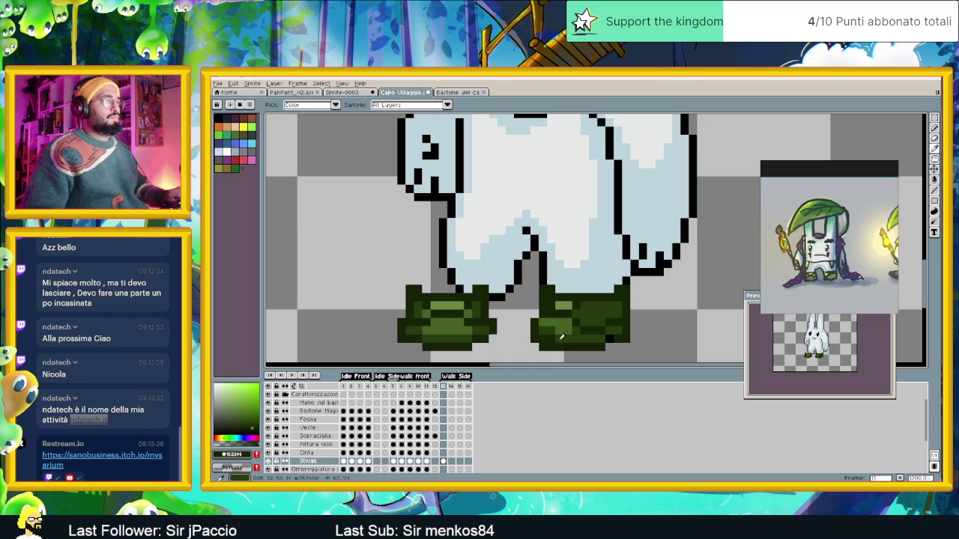
# On the next side-walk frame, nudge the selected boot up and back down, then commit it.
pyautogui.hotkey('ctrl', 'z')
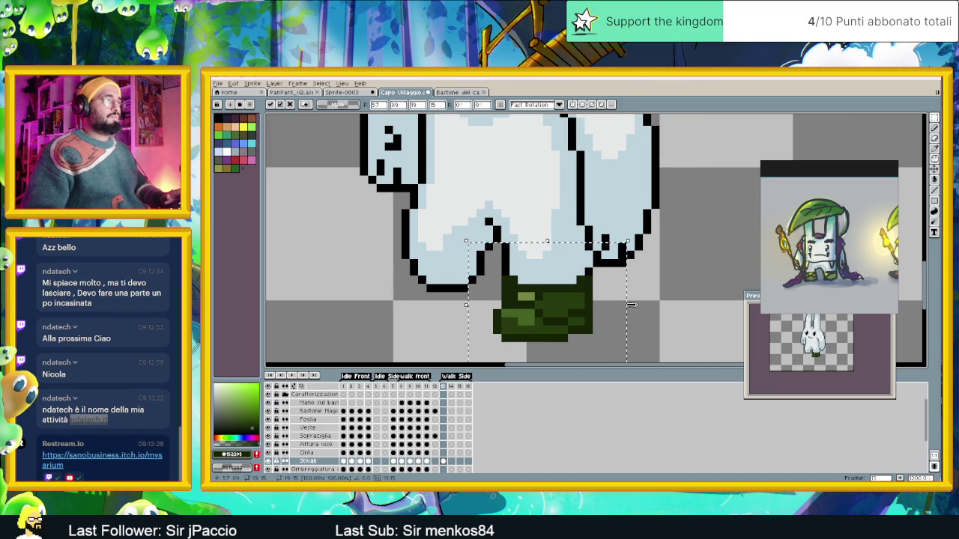
pyautogui.press('Up')
pyautogui.press('Down')
pyautogui.press('Return')
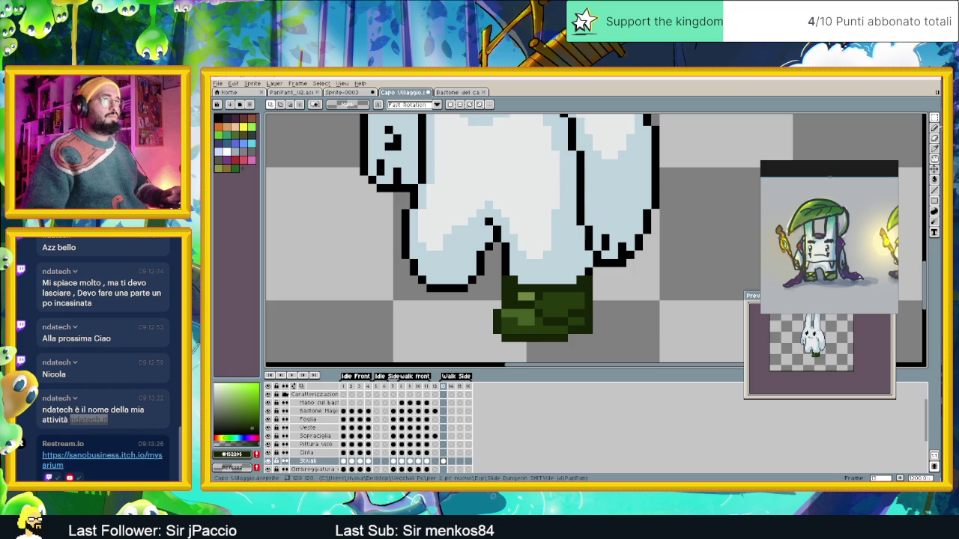
pyautogui.press('b')
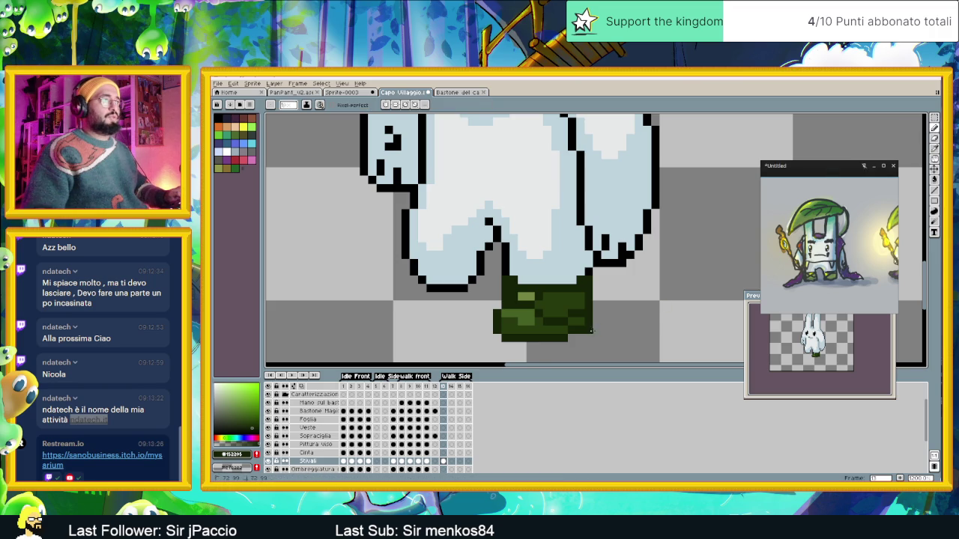
# Marquee-select the boots and lift the back boot a couple of pixels above the front one.
pyautogui.scroll(-2, 673, 322)
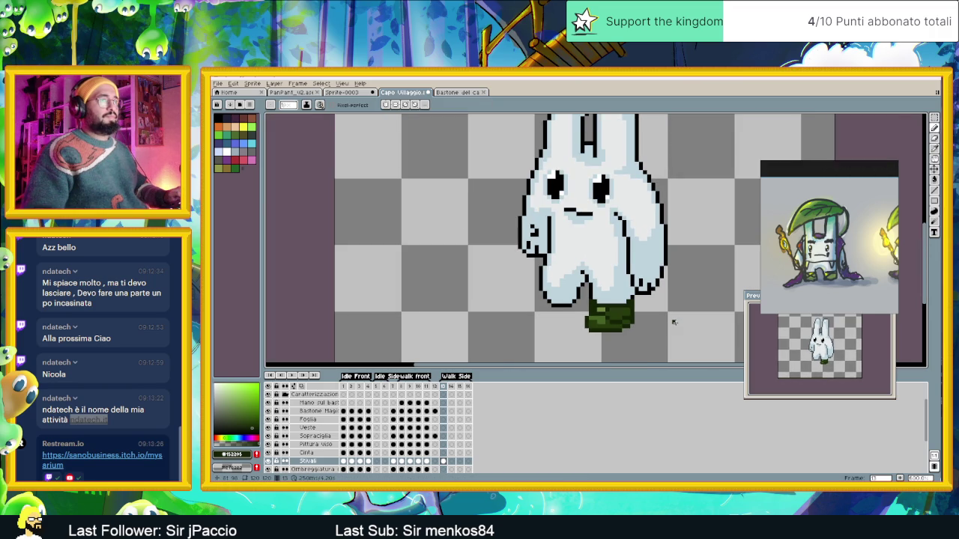
pyautogui.press('m')
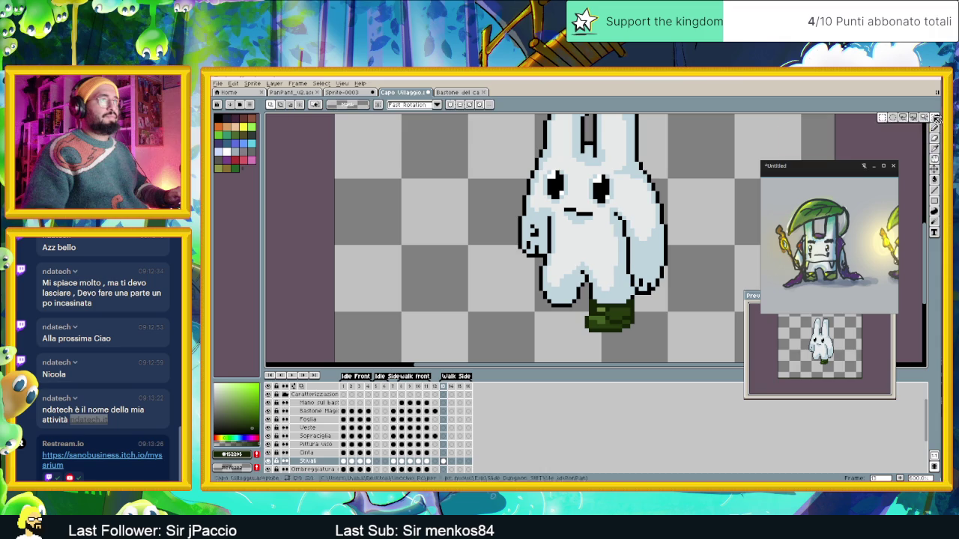
pyautogui.moveTo(575, 281)
pyautogui.mouseDown()
pyautogui.moveTo(649, 347)
pyautogui.moveTo(563, 305)
pyautogui.mouseUp()
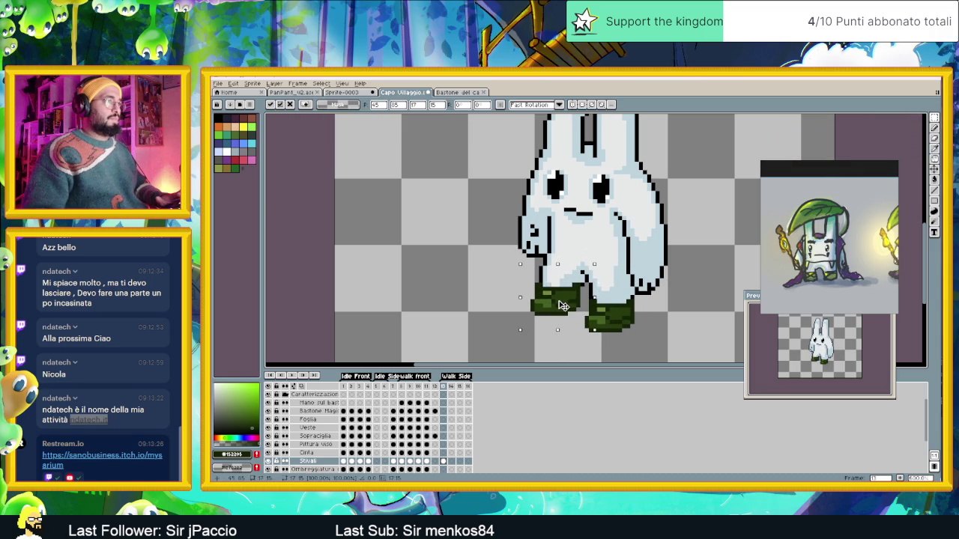
pyautogui.moveTo(563, 304)
pyautogui.mouseDown()
pyautogui.moveTo(563, 296)
pyautogui.moveTo(564, 314)
pyautogui.mouseUp()
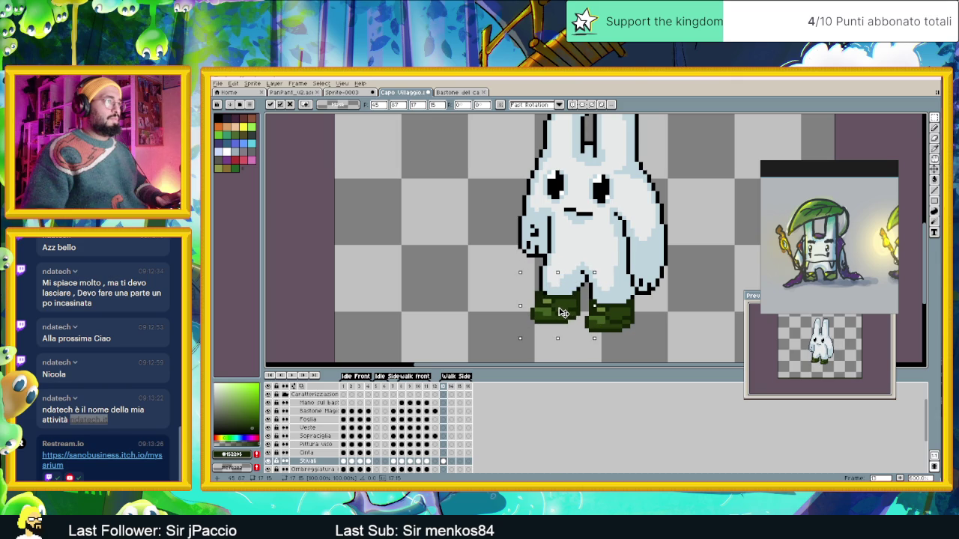
pyautogui.moveTo(563, 312); pyautogui.dragTo(564, 307)
pyautogui.hotkey('ctrl', 'd')
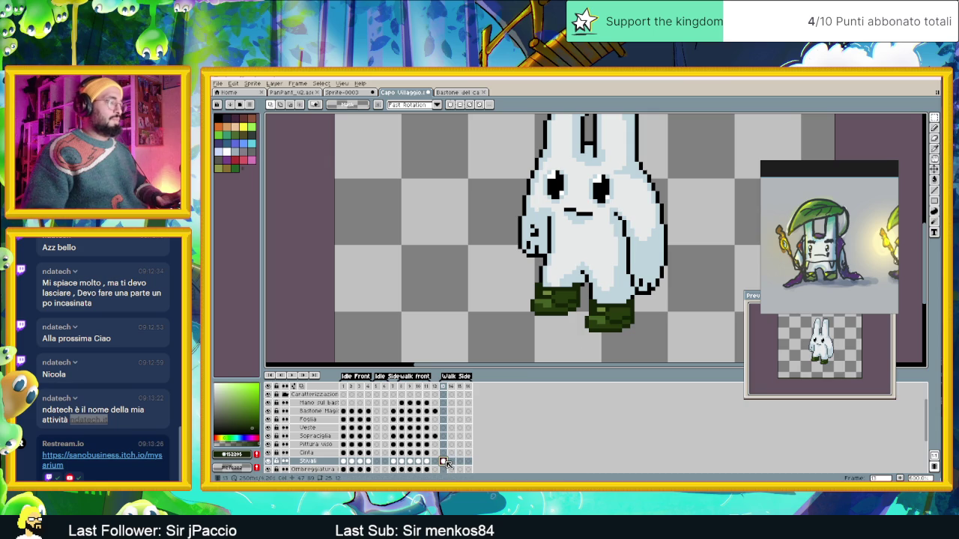
# Paste the green boots onto walk-side frames 14, 15 and 16.
pyautogui.click(452, 464)
pyautogui.hotkey('ctrl', 'v')
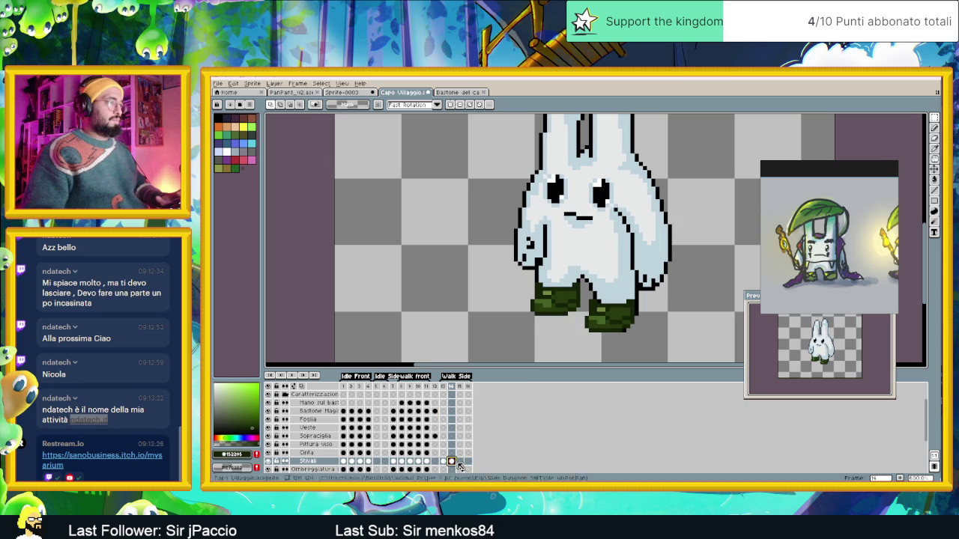
pyautogui.click(460, 464)
pyautogui.hotkey('ctrl', 'v')
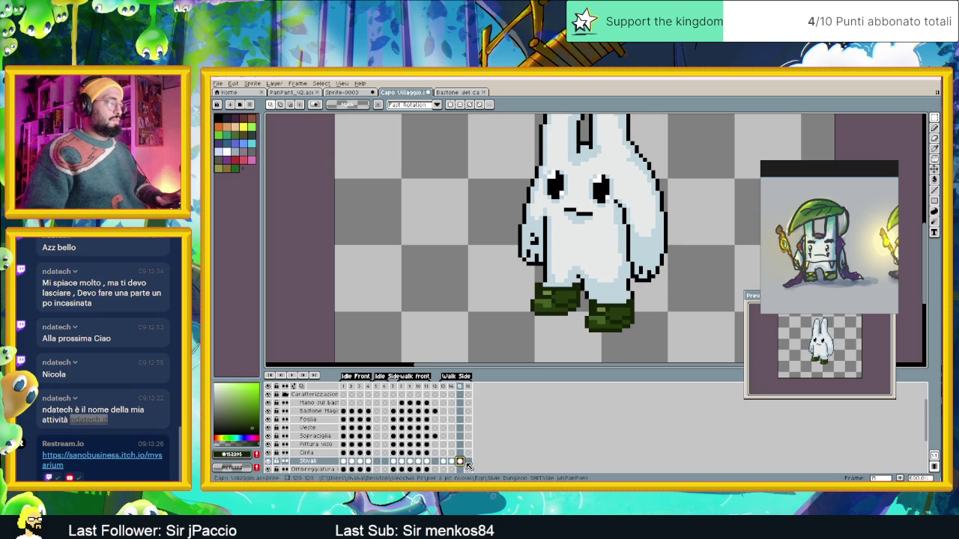
pyautogui.click(468, 463)
pyautogui.hotkey('ctrl', 'v')
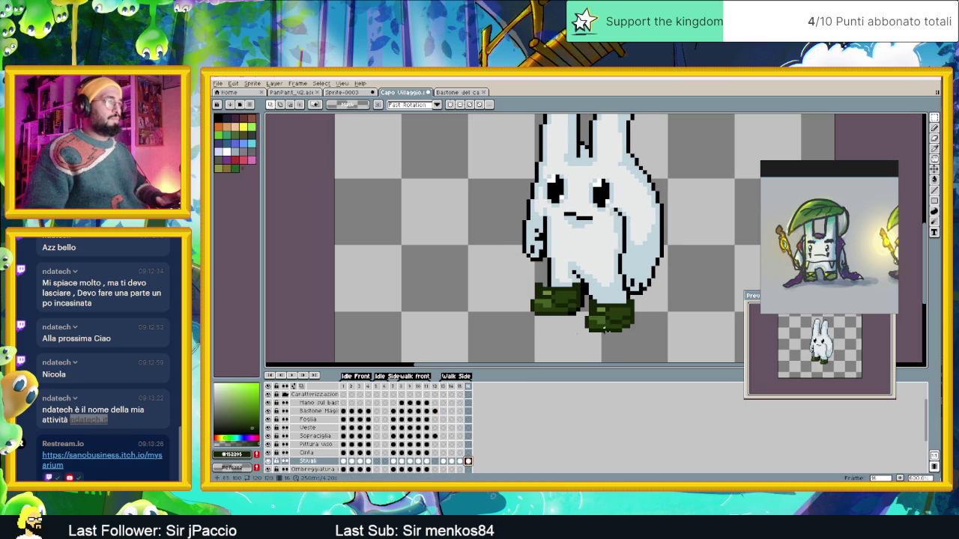
# On frame 16, move the lower boot down under its leg.
pyautogui.moveTo(505, 258)
pyautogui.mouseDown()
pyautogui.moveTo(588, 325)
pyautogui.moveTo(495, 306)
pyautogui.mouseUp()
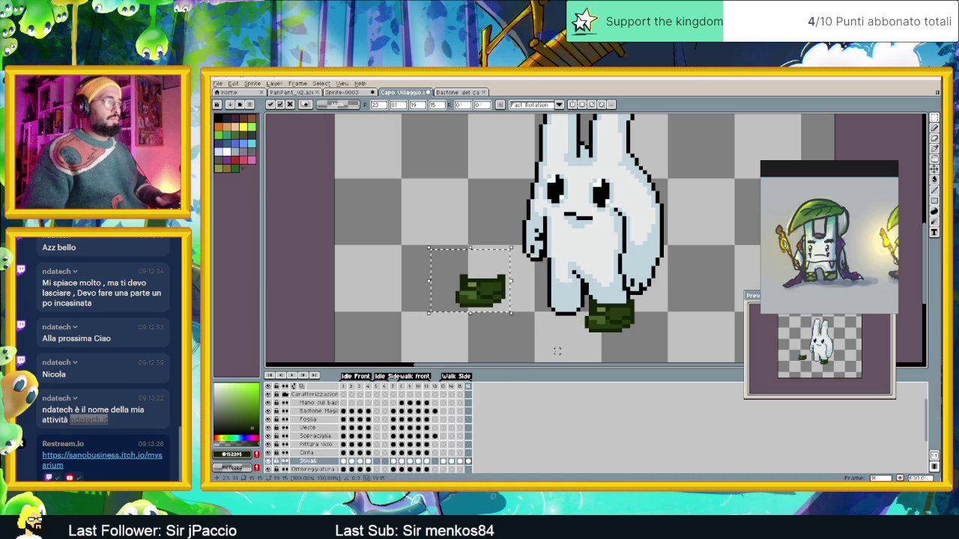
pyautogui.hotkey('ctrl', 'd')
pyautogui.moveTo(573, 287)
pyautogui.mouseDown()
pyautogui.moveTo(638, 343)
pyautogui.moveTo(616, 352)
pyautogui.moveTo(613, 314)
pyautogui.moveTo(614, 323)
pyautogui.mouseUp()
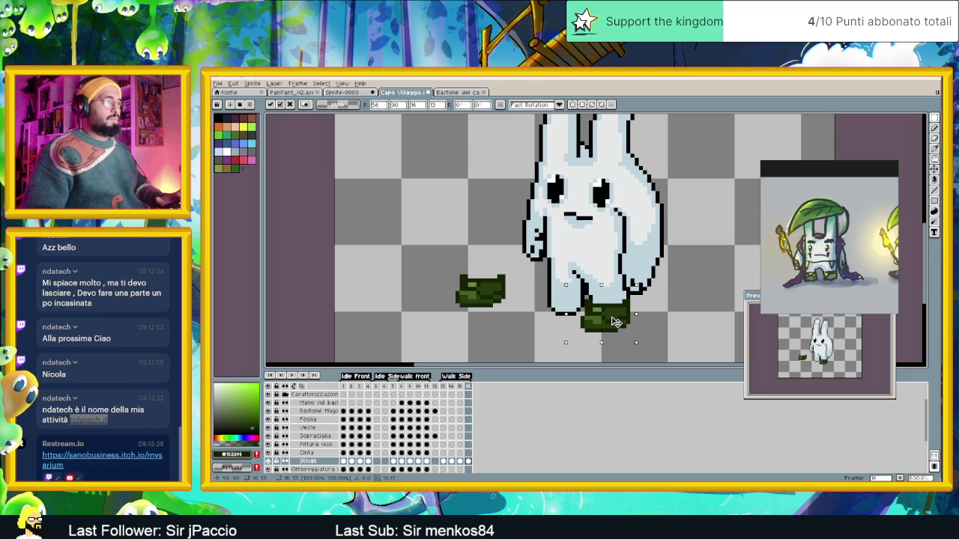
# On frame 15, raise the right boot to meet its leg.
pyautogui.click(460, 461)
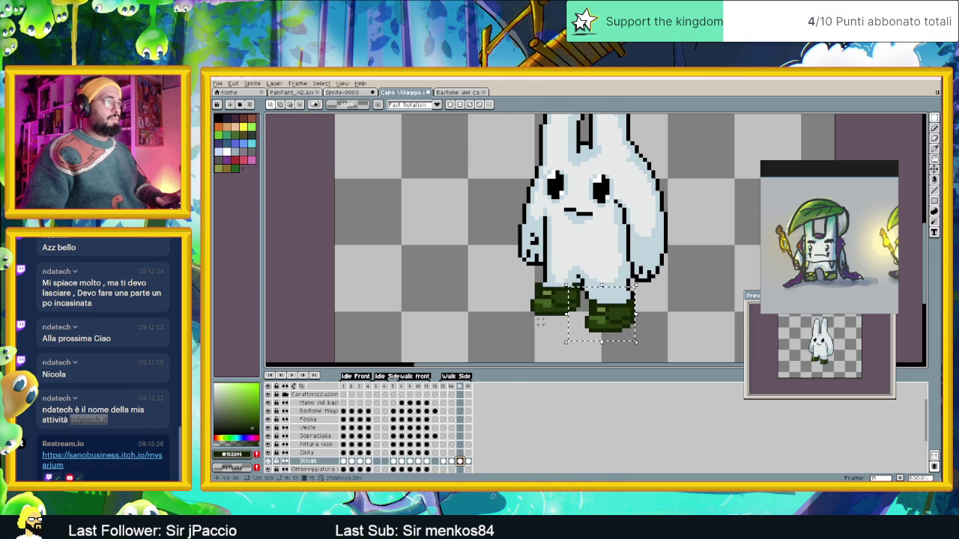
pyautogui.moveTo(610, 324); pyautogui.dragTo(656, 327)
pyautogui.press('Escape')
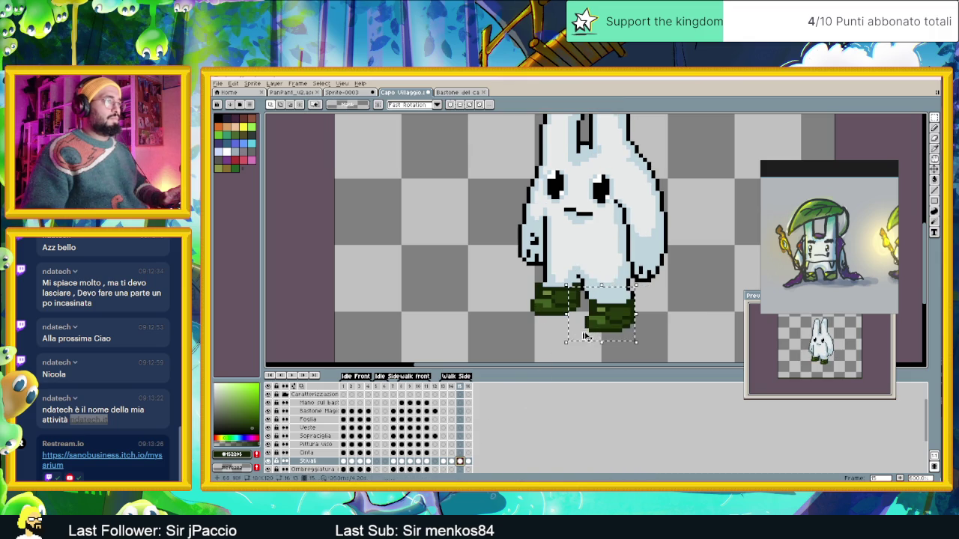
pyautogui.moveTo(605, 325); pyautogui.dragTo(620, 314)
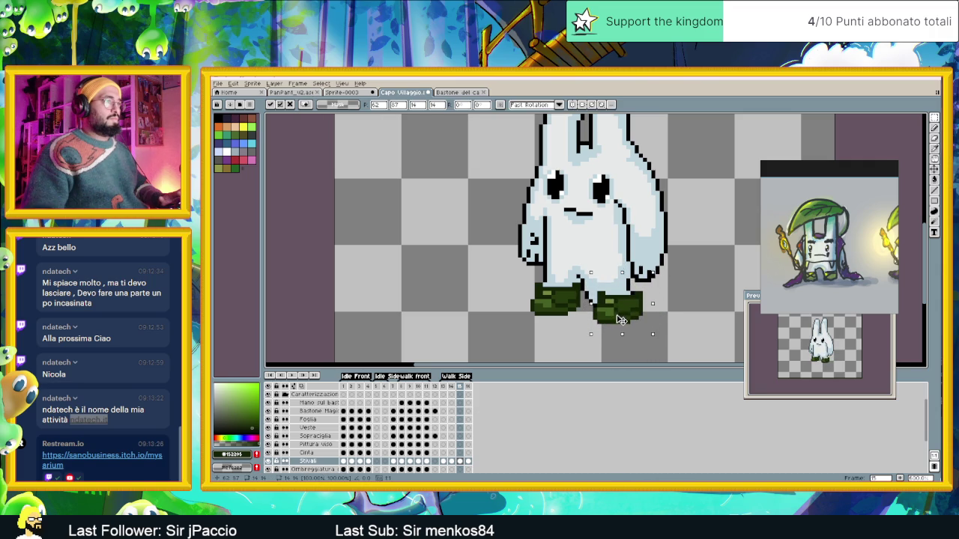
pyautogui.moveTo(619, 320); pyautogui.dragTo(616, 314)
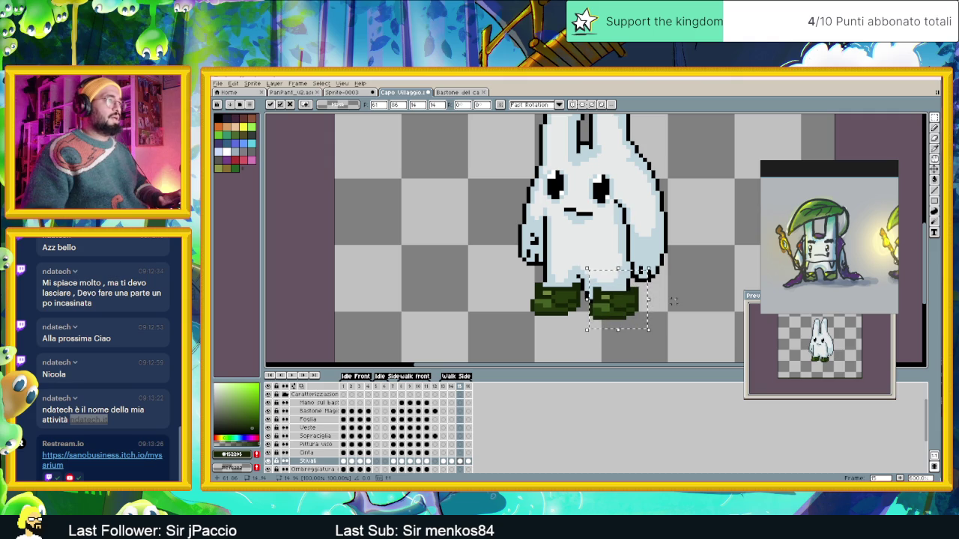
pyautogui.press('Return')
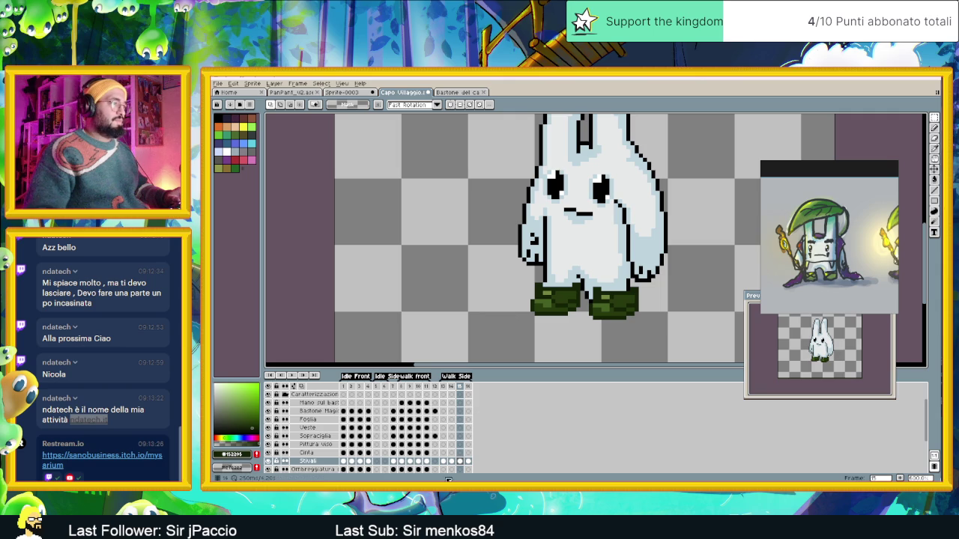
pyautogui.click(452, 462)
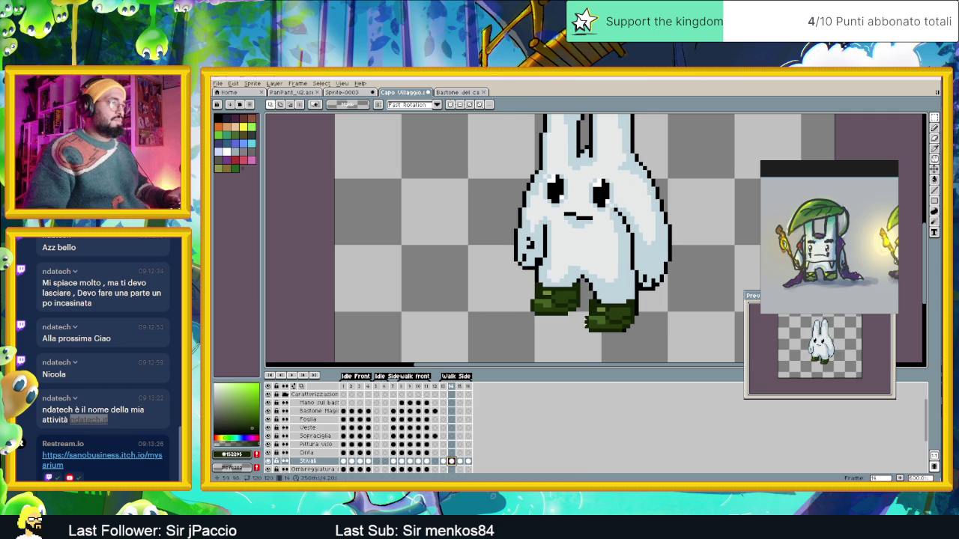
# Shift frame 14's right boot up and right, then check frames 15 and 16.
pyautogui.moveTo(585, 282)
pyautogui.mouseDown()
pyautogui.moveTo(651, 339)
pyautogui.moveTo(628, 321)
pyautogui.moveTo(620, 327)
pyautogui.mouseUp()
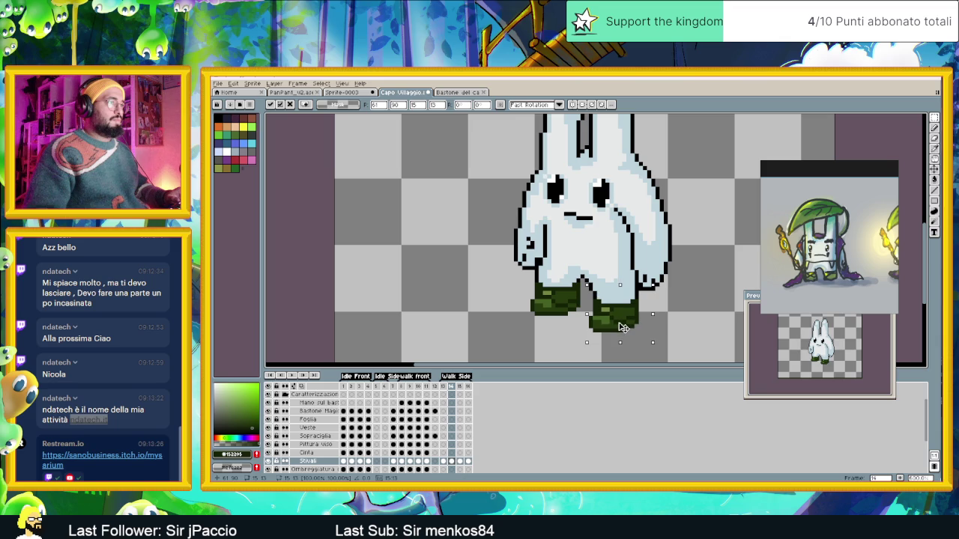
pyautogui.hotkey('ctrl', 'd')
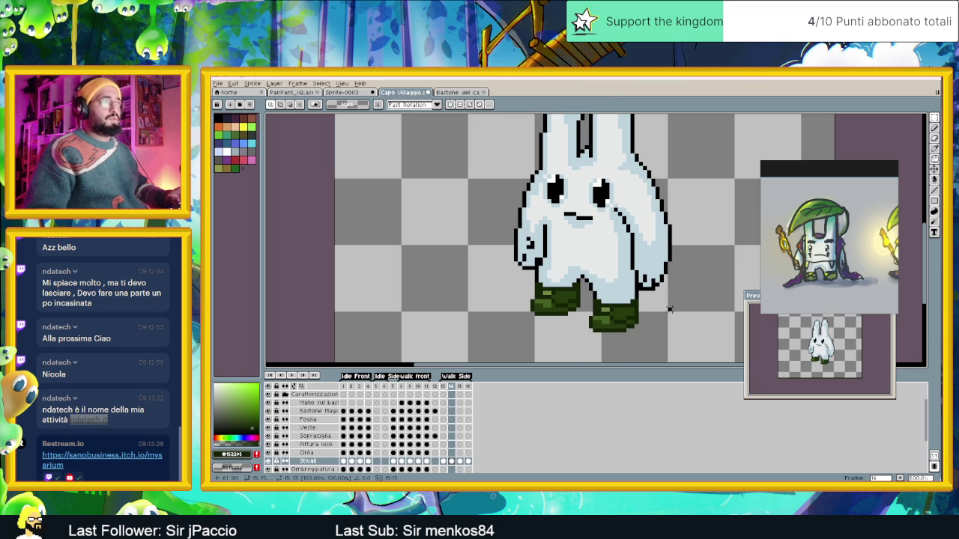
pyautogui.click(463, 463)
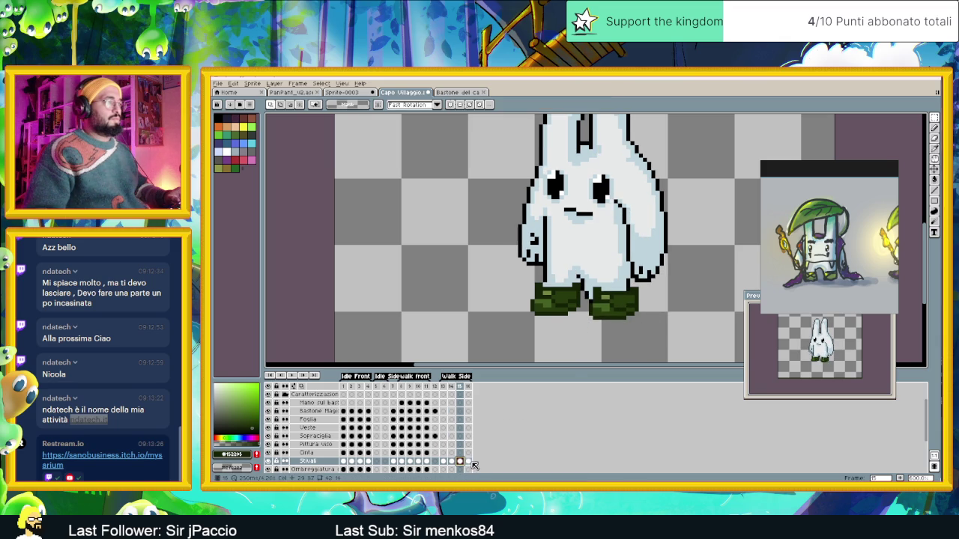
pyautogui.click(468, 461)
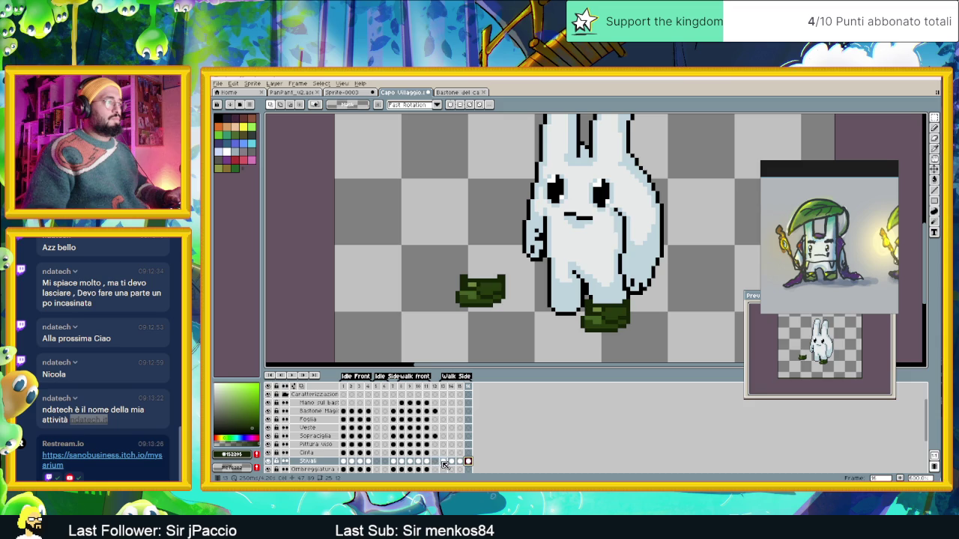
# Play the walk animation from frame 13 to review the boots, then stop on frame 15.
pyautogui.click(443, 463)
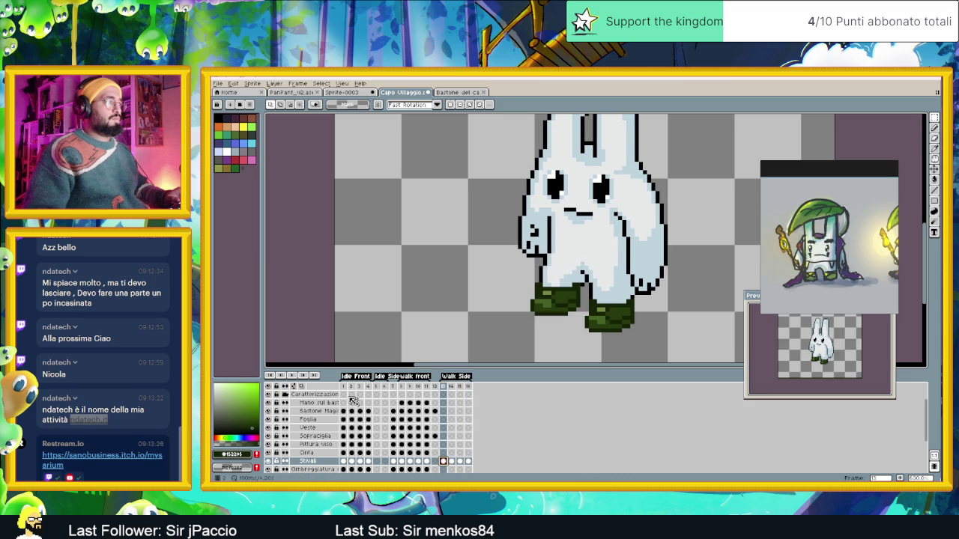
pyautogui.click(293, 375)
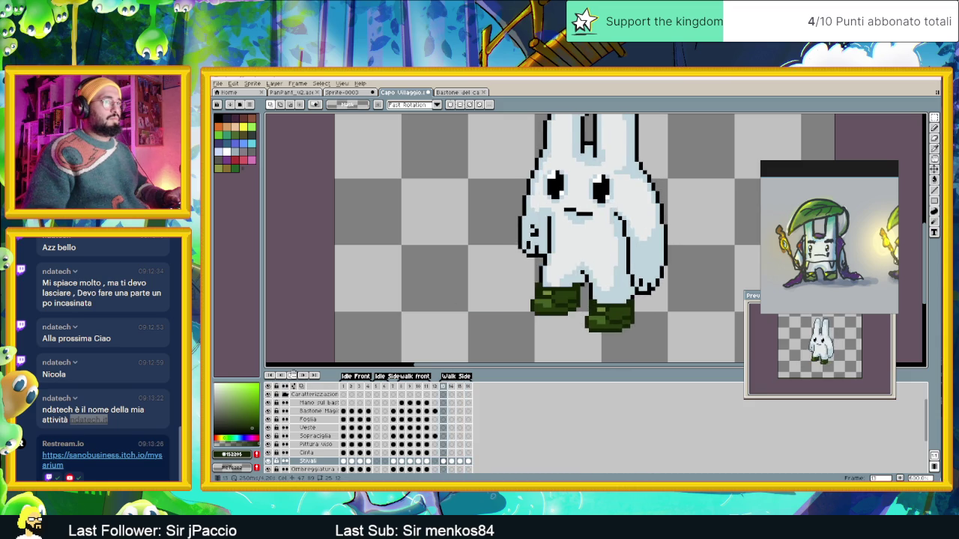
pyautogui.click(282, 376)
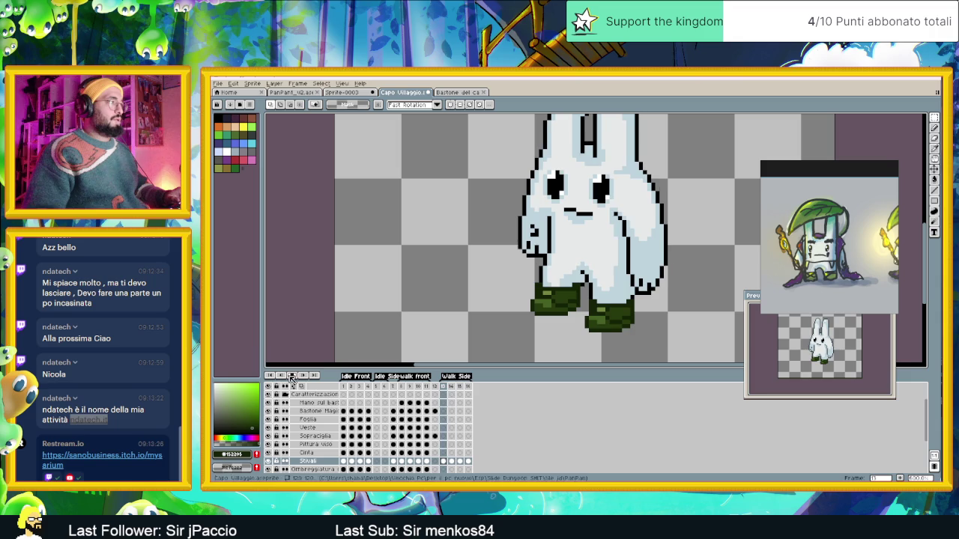
pyautogui.click(460, 462)
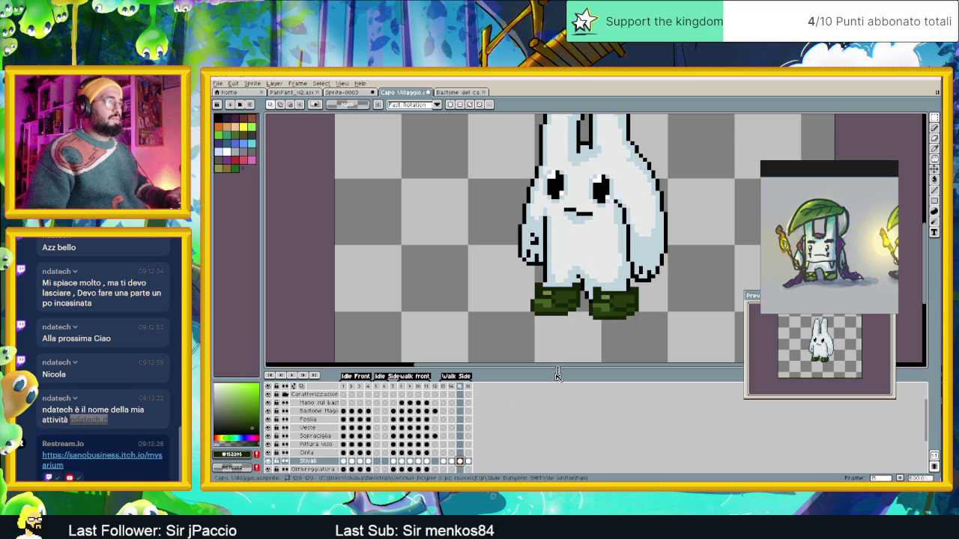
# Move the right boot to the right and then slightly down.
pyautogui.scroll(1, 618, 303)
pyautogui.scroll(1, 619, 302)
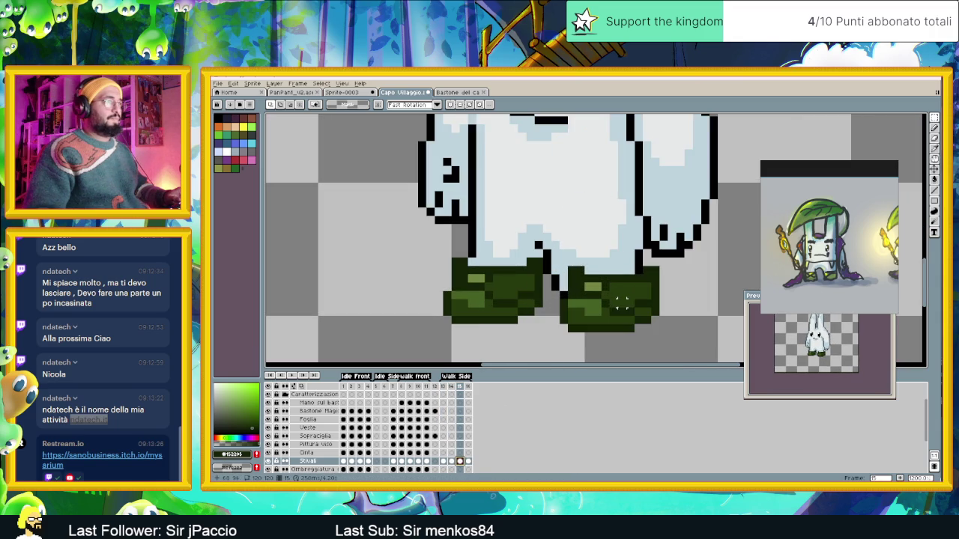
pyautogui.scroll(-1, 613, 310)
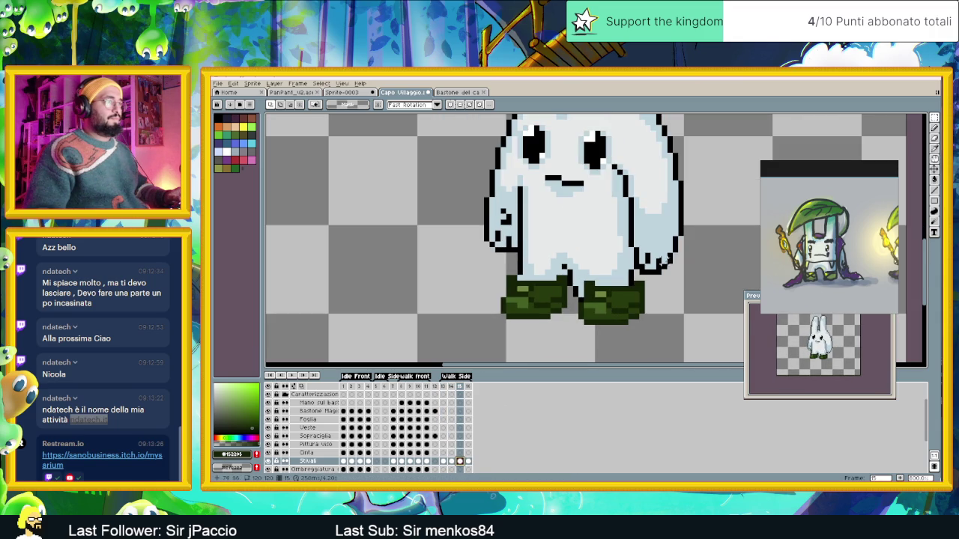
pyautogui.moveTo(670, 251)
pyautogui.mouseDown()
pyautogui.moveTo(572, 329)
pyautogui.moveTo(653, 308)
pyautogui.moveTo(634, 342)
pyautogui.moveTo(621, 332)
pyautogui.moveTo(621, 313)
pyautogui.moveTo(612, 322)
pyautogui.moveTo(623, 313)
pyautogui.moveTo(612, 318)
pyautogui.mouseUp()
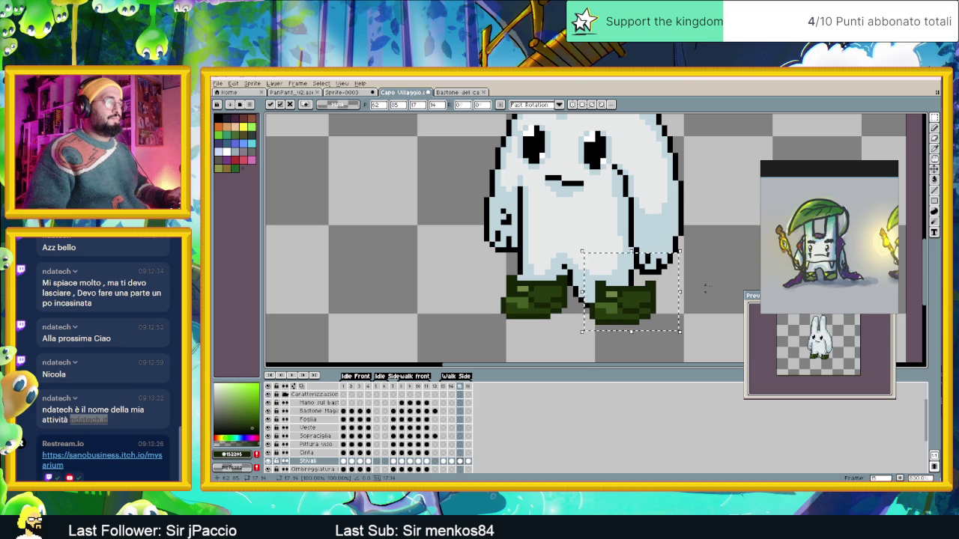
pyautogui.click(714, 283)
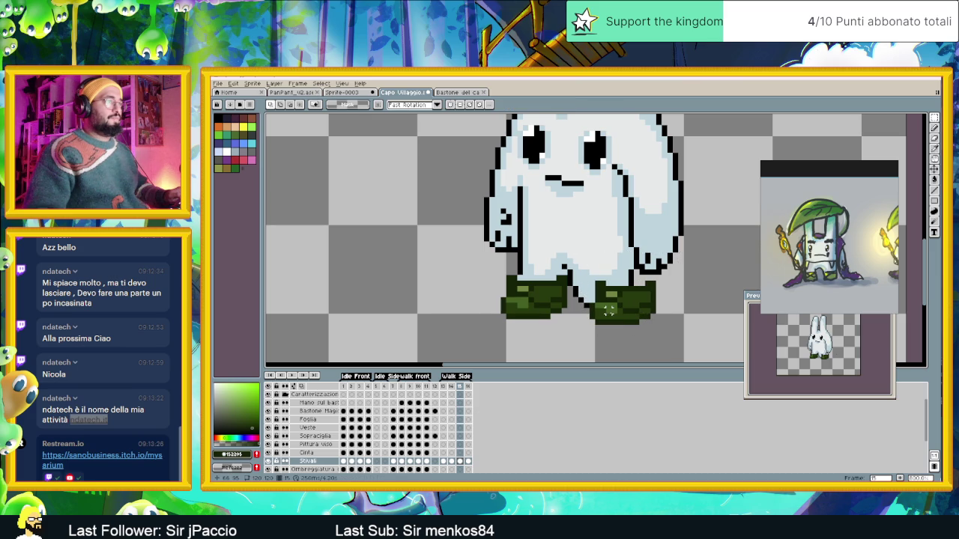
pyautogui.moveTo(588, 276); pyautogui.dragTo(679, 342)
pyautogui.moveTo(615, 303)
pyautogui.mouseDown()
pyautogui.moveTo(646, 310)
pyautogui.moveTo(619, 308)
pyautogui.mouseUp()
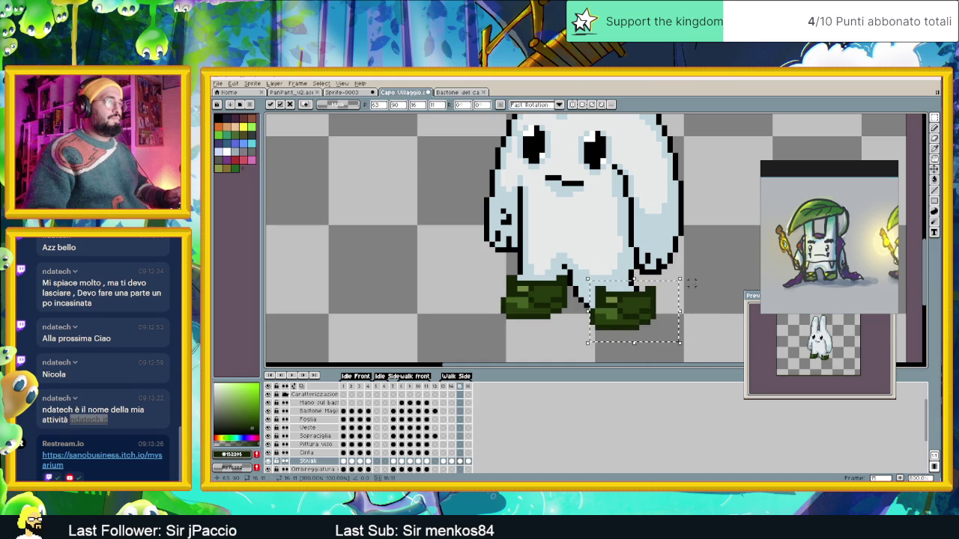
pyautogui.hotkey('ctrl', 'd')
# Reselect around the boots and nudge the right boot one pixel left and one pixel up.
pyautogui.moveTo(662, 274)
pyautogui.mouseDown()
pyautogui.moveTo(581, 304)
pyautogui.moveTo(619, 305)
pyautogui.mouseUp()
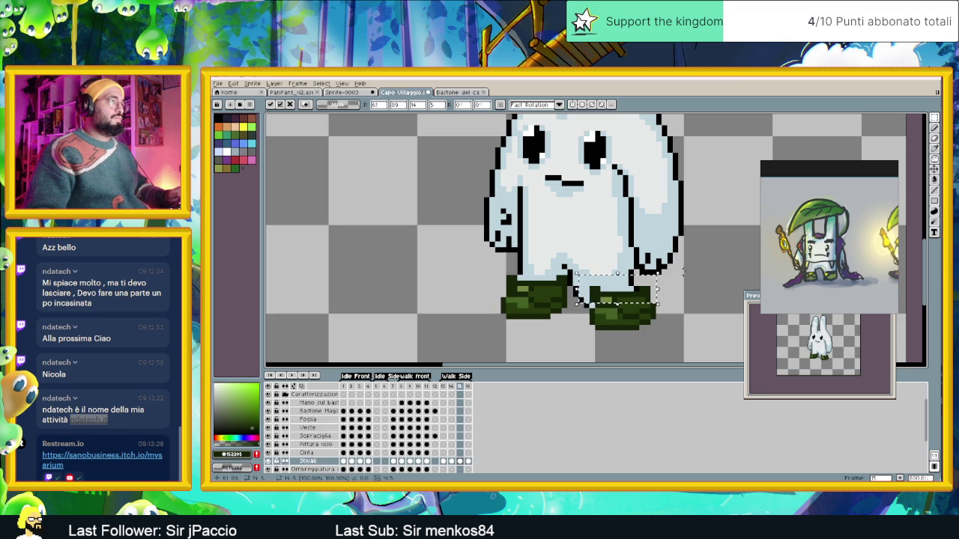
pyautogui.hotkey('ctrl', 'd')
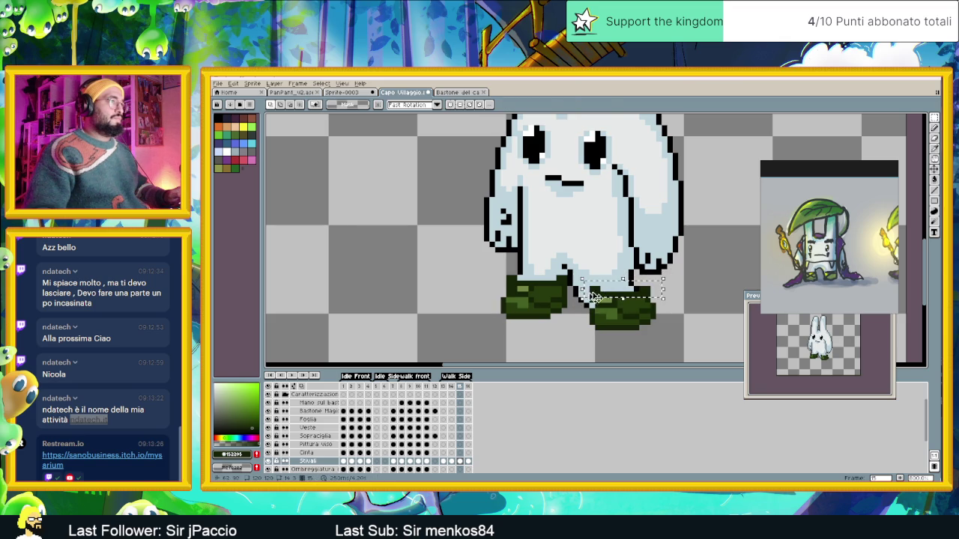
pyautogui.moveTo(657, 278); pyautogui.dragTo(576, 299)
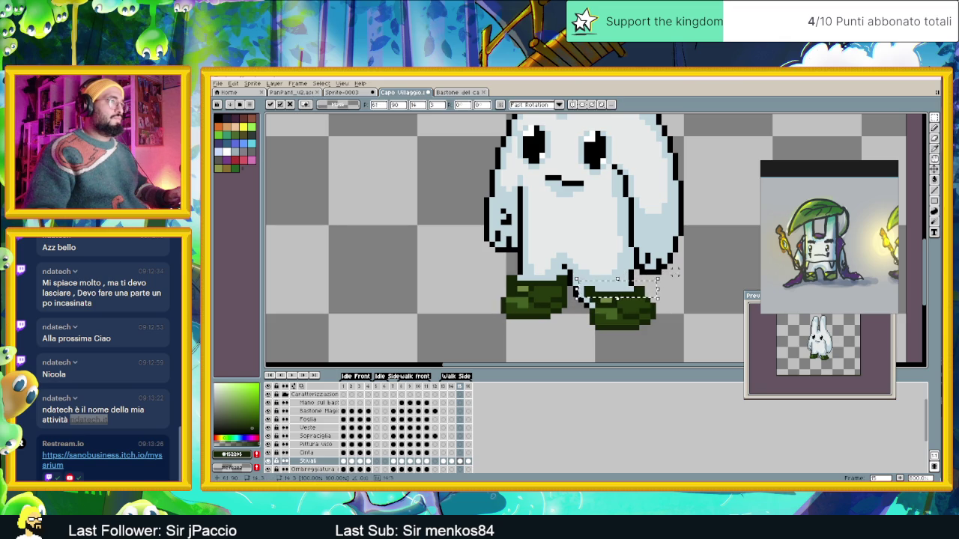
pyautogui.hotkey('ctrl', 'd')
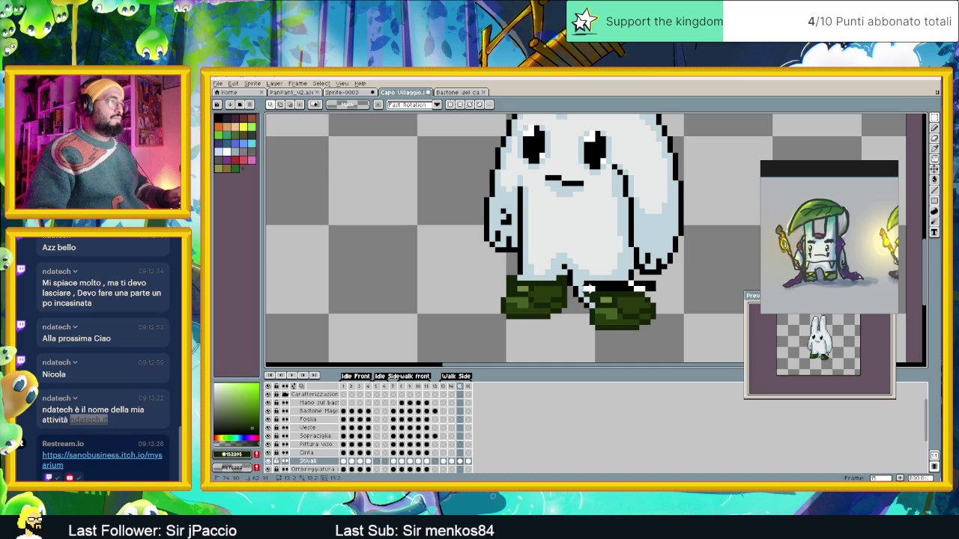
pyautogui.moveTo(652, 279); pyautogui.dragTo(575, 299)
pyautogui.moveTo(679, 268); pyautogui.dragTo(571, 343)
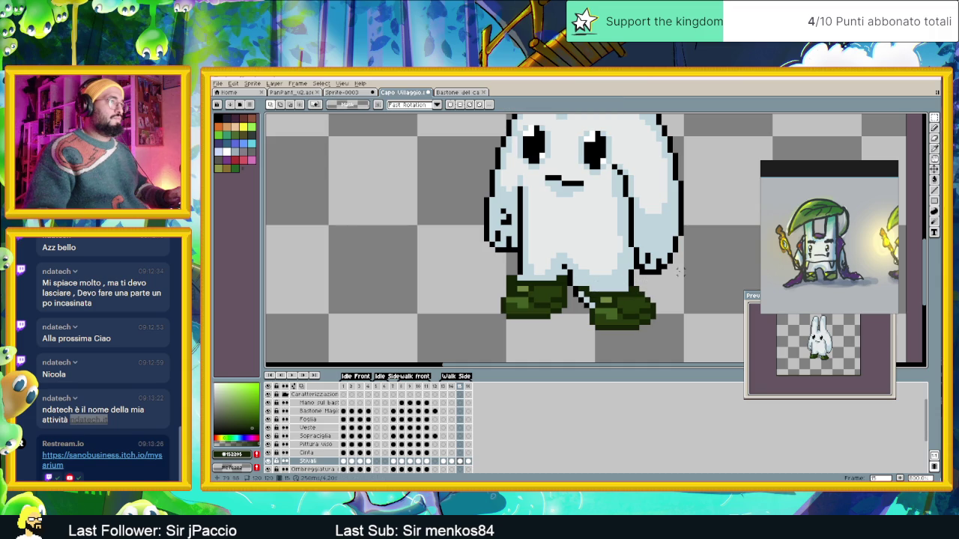
pyautogui.click(604, 331)
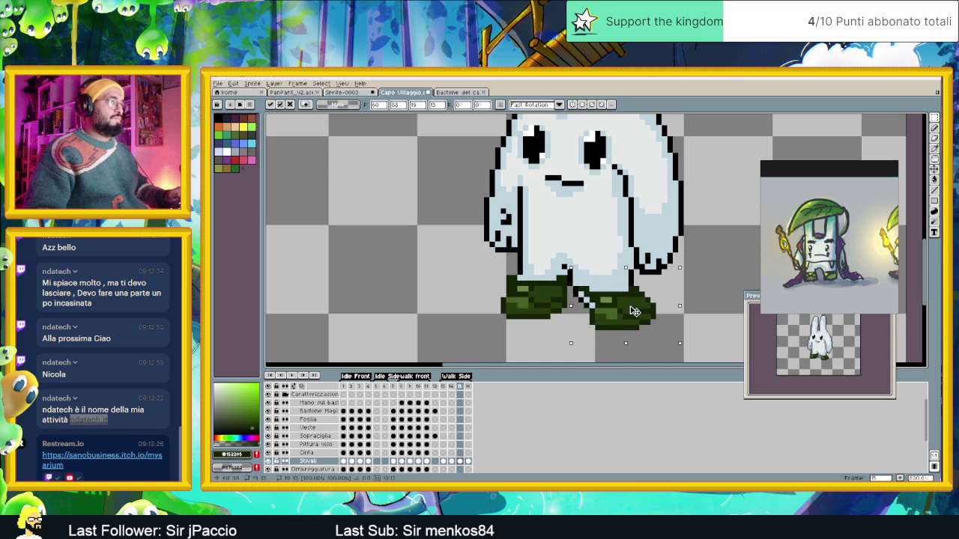
pyautogui.press('Left')
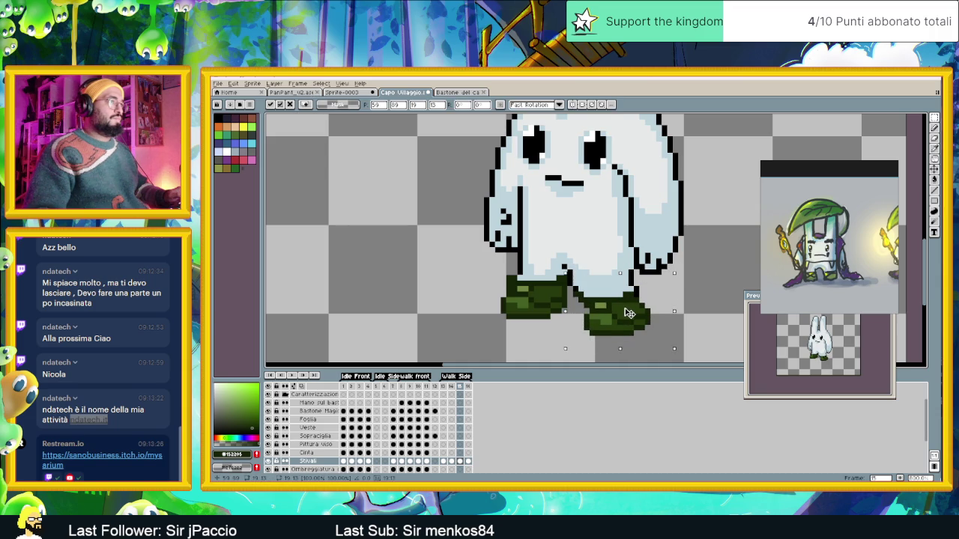
pyautogui.press('Left')
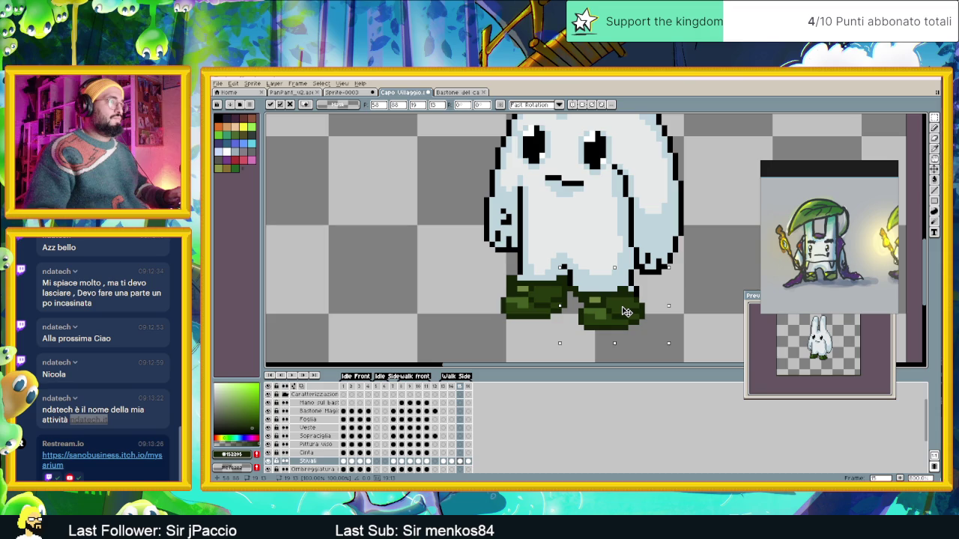
pyautogui.moveTo(626, 312)
pyautogui.mouseDown()
pyautogui.moveTo(636, 305)
pyautogui.moveTo(623, 306)
pyautogui.mouseUp()
pyautogui.press('Right')
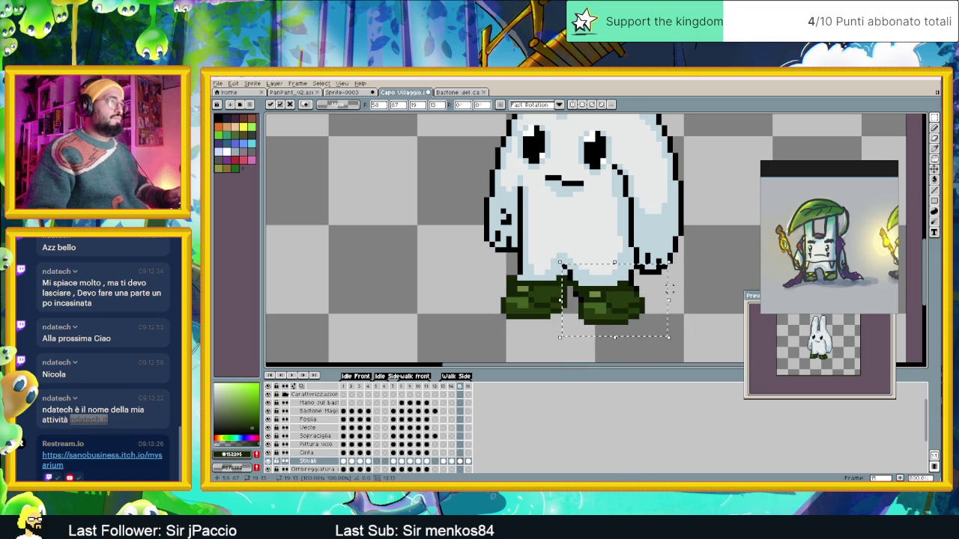
pyautogui.hotkey('ctrl', 'd')
# With the Pencil, paint the right boot's top row light blue and add a black outline pixel beside it.
pyautogui.scroll(1, 669, 283)
pyautogui.scroll(1, 577, 303)
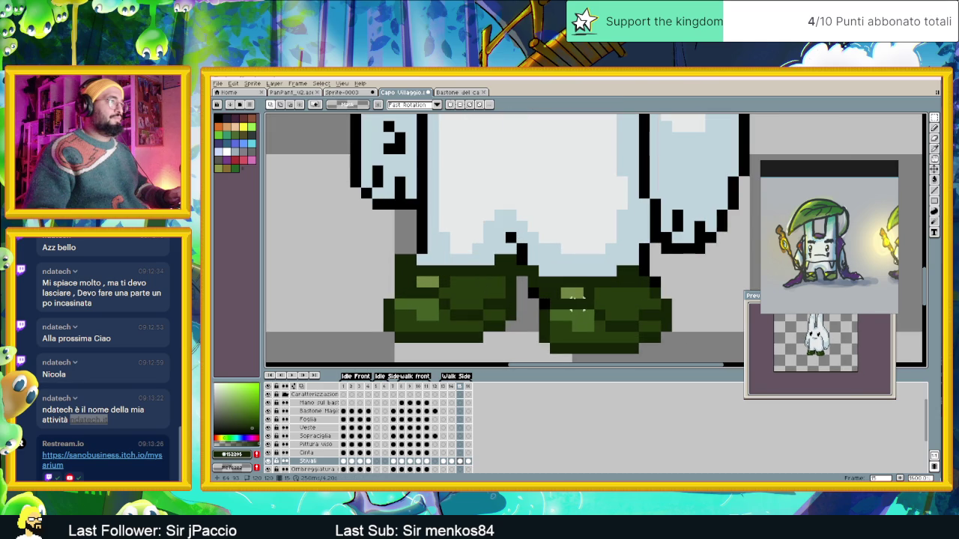
pyautogui.click(935, 127)
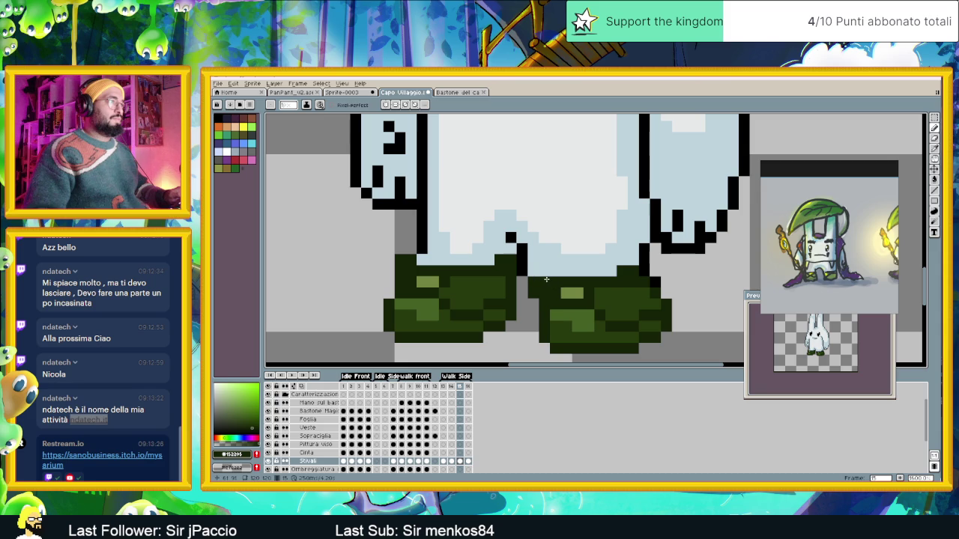
pyautogui.hotkey('ctrl', 'z')
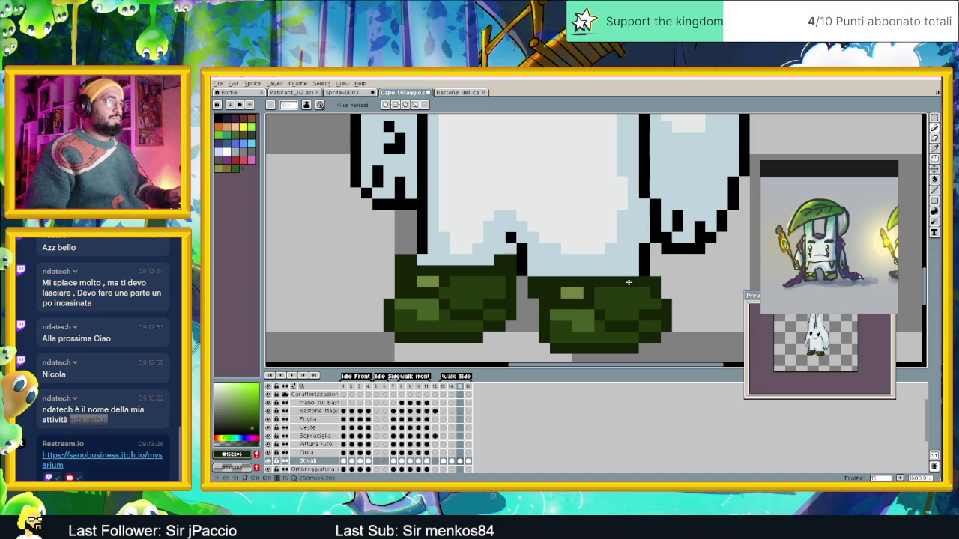
pyautogui.moveTo(642, 282); pyautogui.dragTo(624, 283)
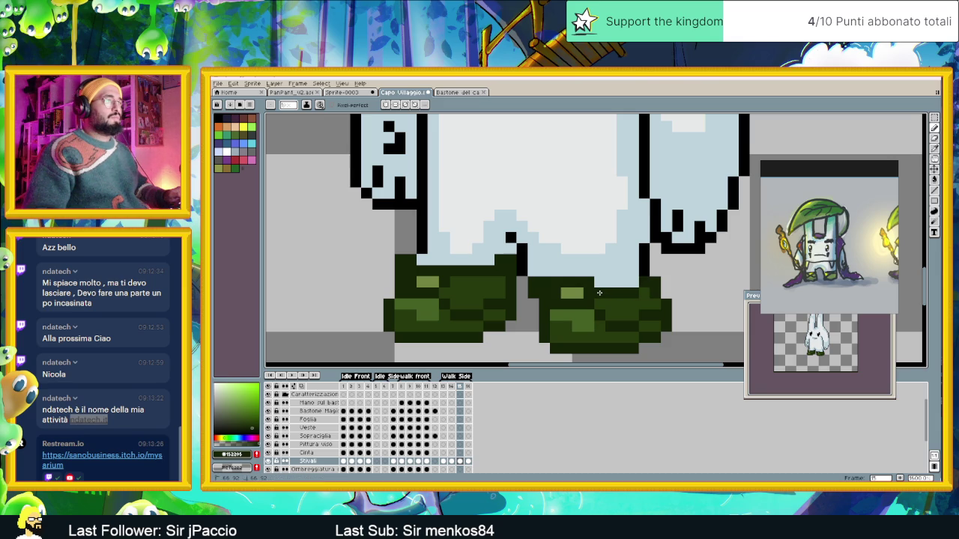
pyautogui.click(534, 282)
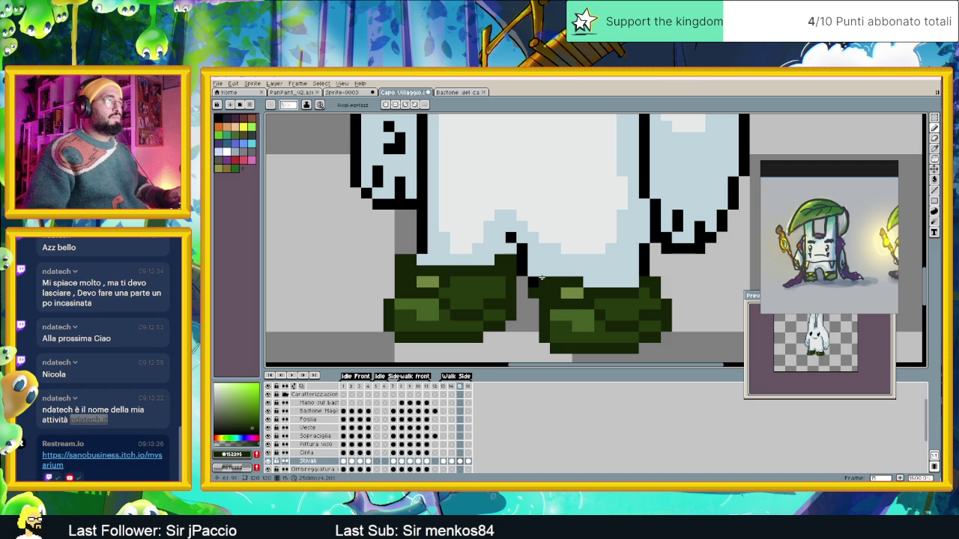
pyautogui.moveTo(553, 282); pyautogui.dragTo(591, 283)
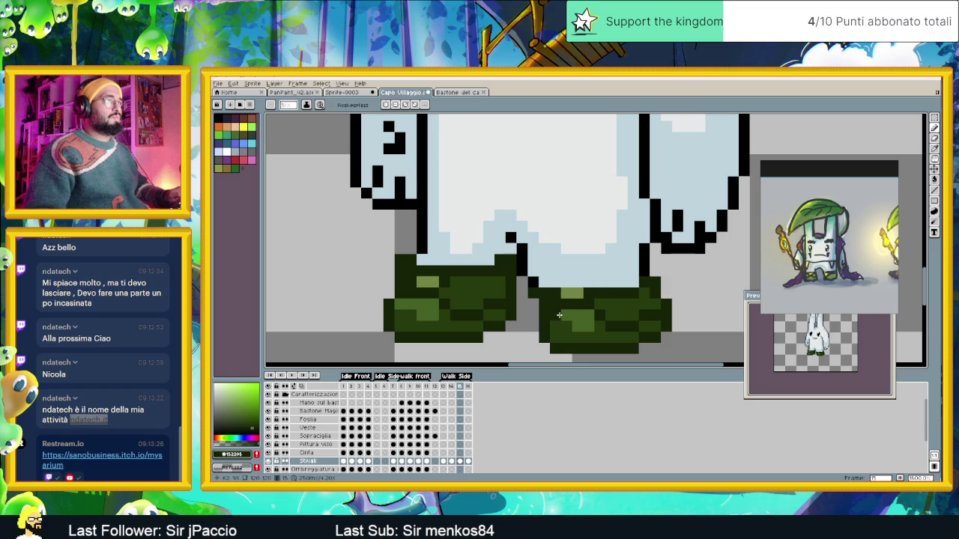
pyautogui.scroll(-1, 569, 308)
pyautogui.scroll(-1, 577, 319)
pyautogui.scroll(-1, 581, 323)
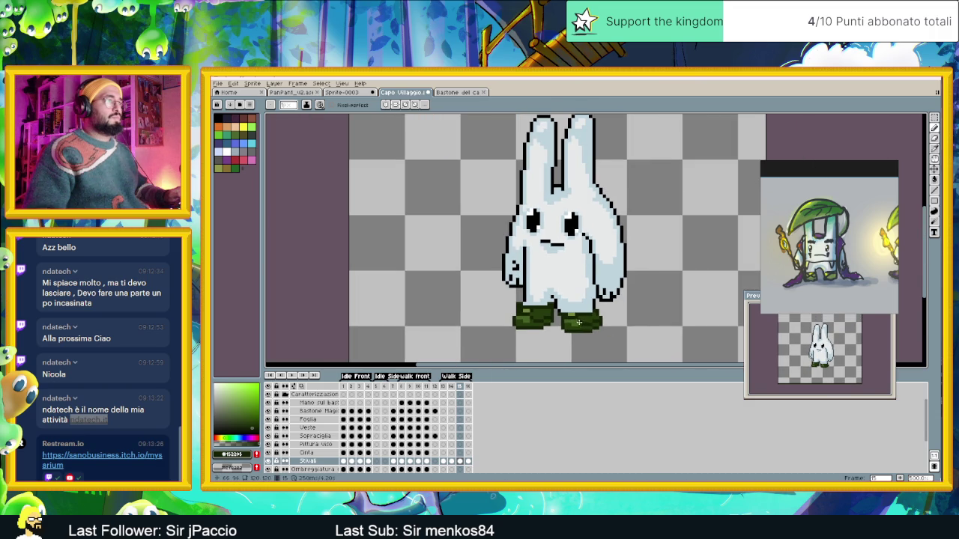
# Undo the stray dark-green stroke painted along the right boot's top.
pyautogui.scroll(2, 578, 322)
pyautogui.moveTo(603, 295); pyautogui.dragTo(570, 298)
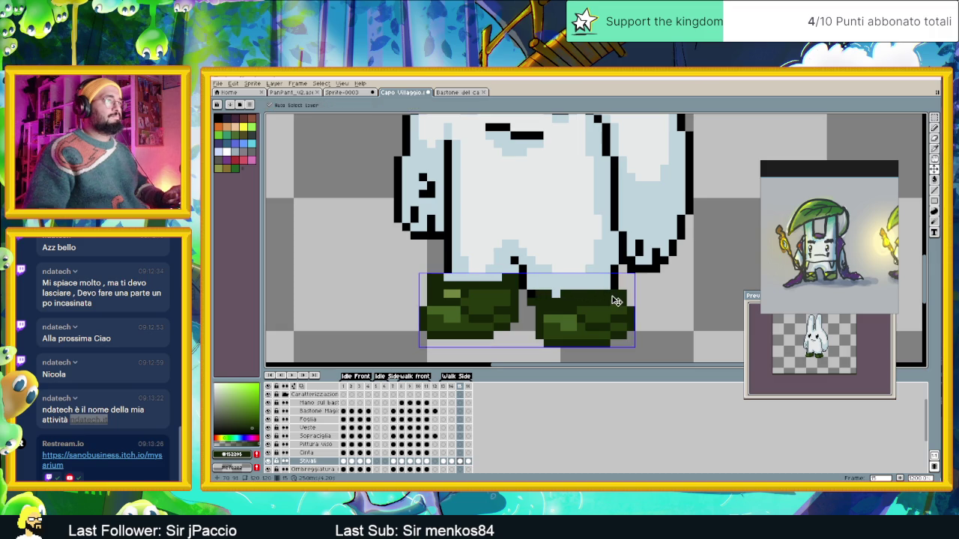
pyautogui.hotkey('ctrl', 'z')
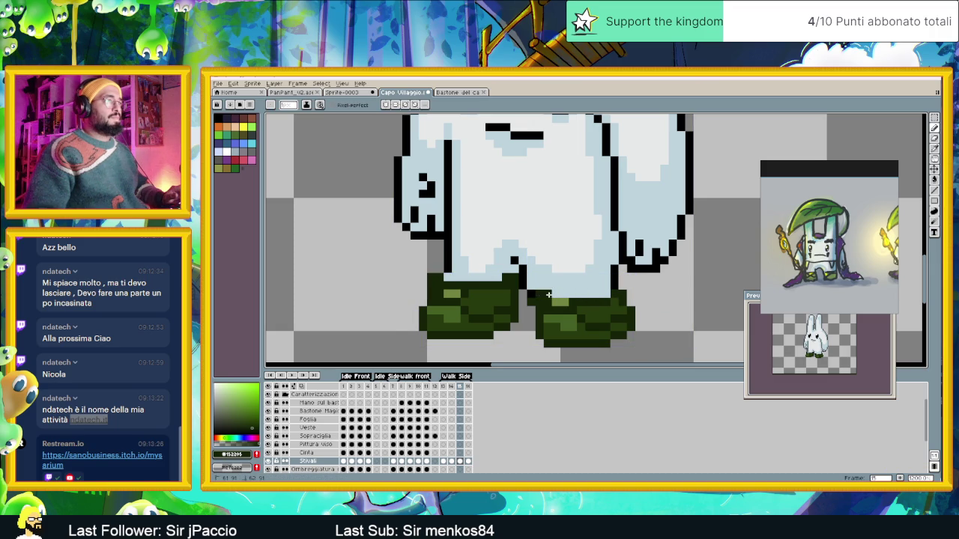
# Outline the right boot with a polygon selection, then deselect it.
pyautogui.scroll(1, 570, 295)
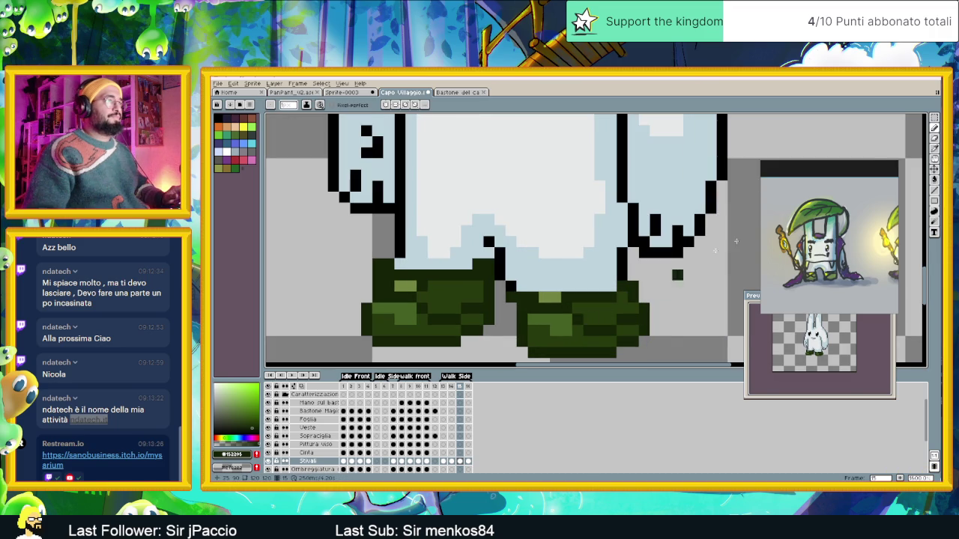
pyautogui.hotkey('shift', 'q')
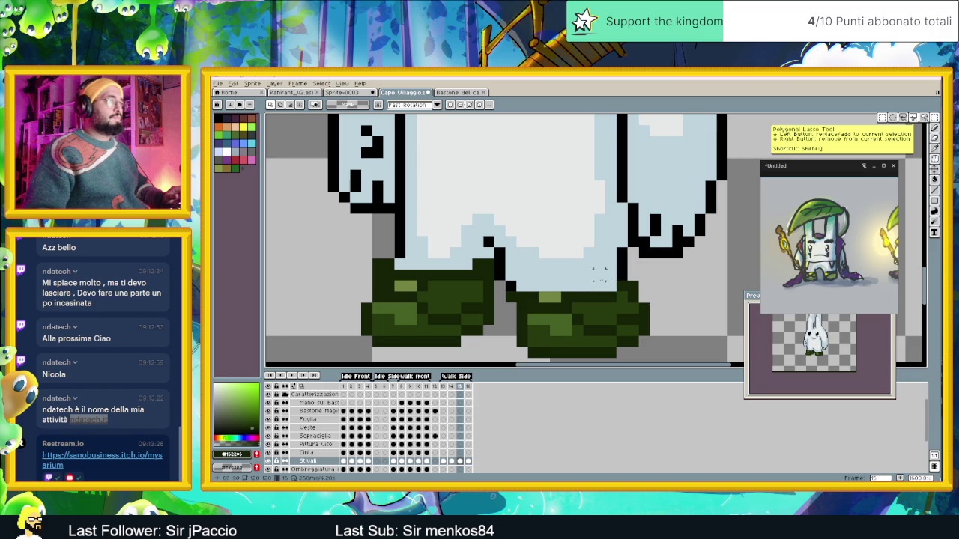
pyautogui.click(526, 301)
pyautogui.click(575, 301)
pyautogui.click(574, 327)
pyautogui.click(525, 327)
pyautogui.click(526, 301)
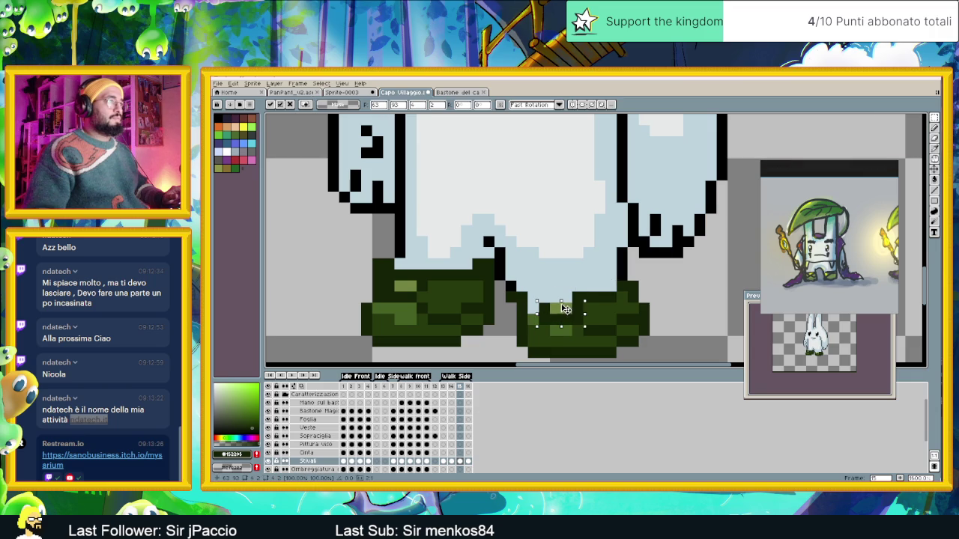
pyautogui.hotkey('ctrl', 'd')
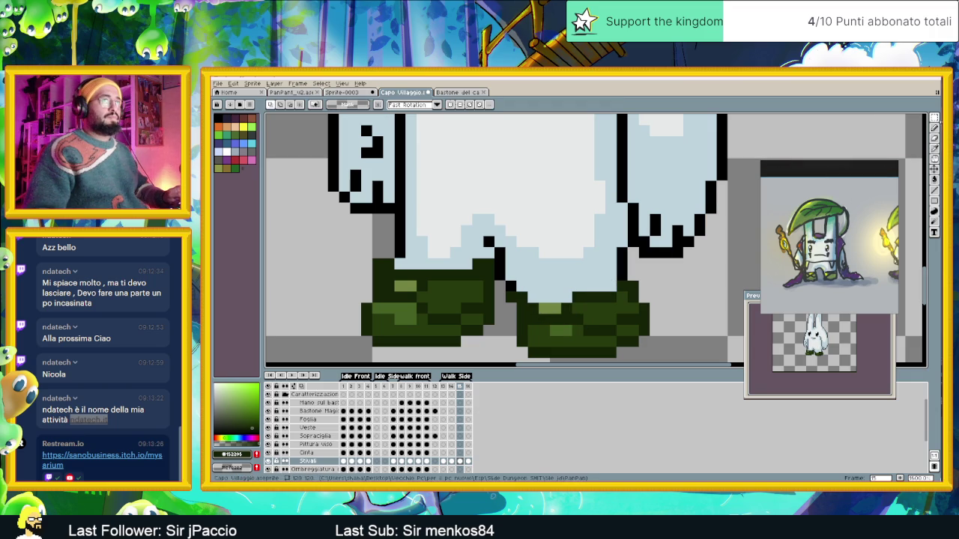
# Repaint the right boot's top row in dark green with the Pencil.
pyautogui.press('b')
pyautogui.moveTo(582, 297); pyautogui.dragTo(539, 298)
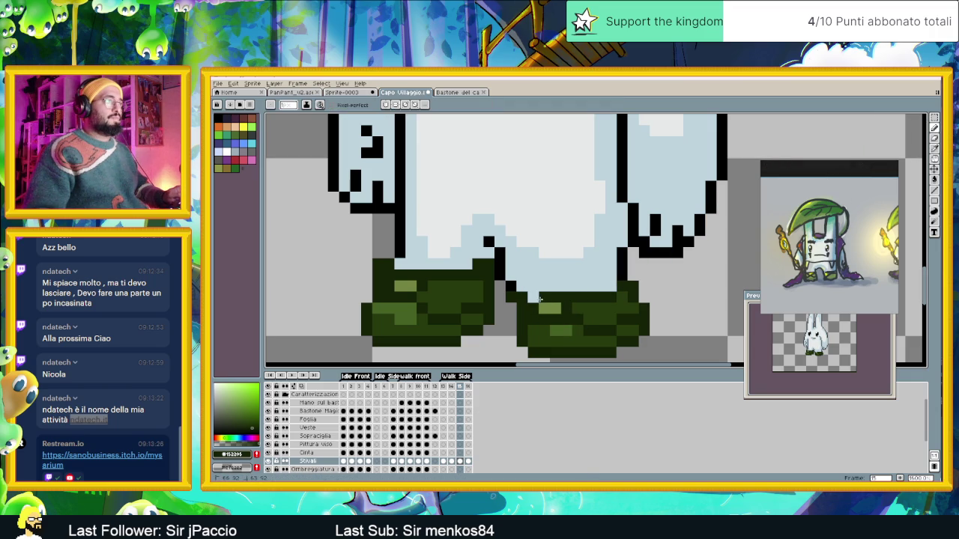
pyautogui.scroll(-2, 532, 299)
pyautogui.scroll(-1, 638, 307)
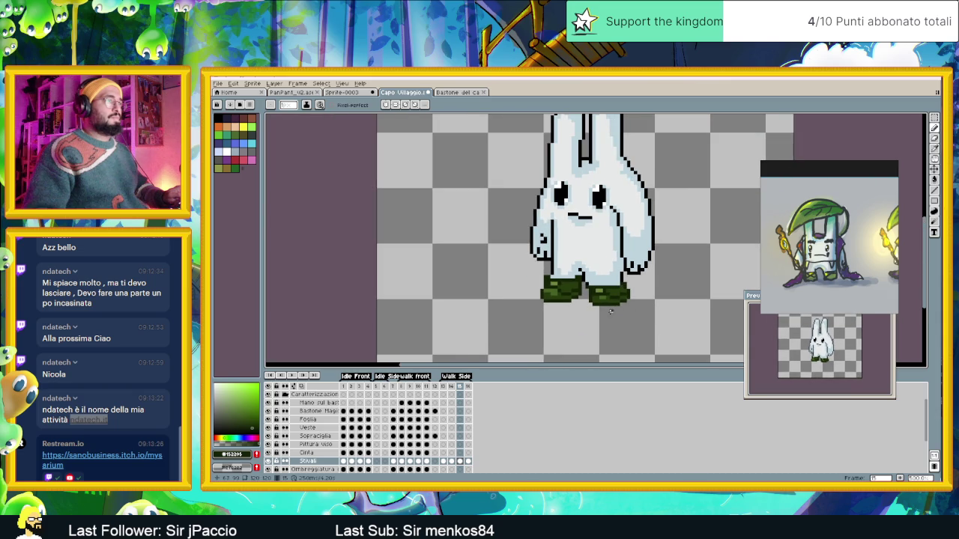
pyautogui.scroll(2, 610, 313)
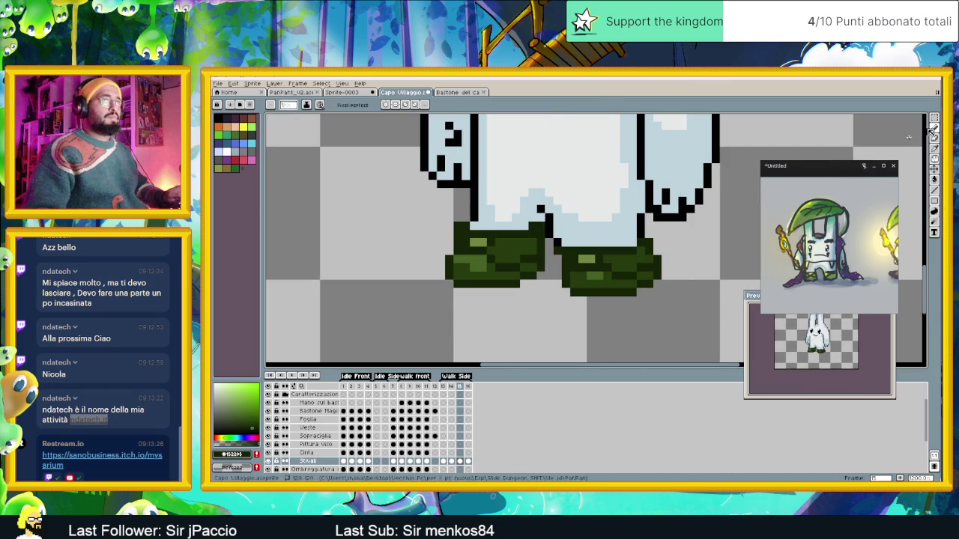
# Step through walk-side frames 14, 15 and 16, then play and stop the animation.
pyautogui.click(452, 462)
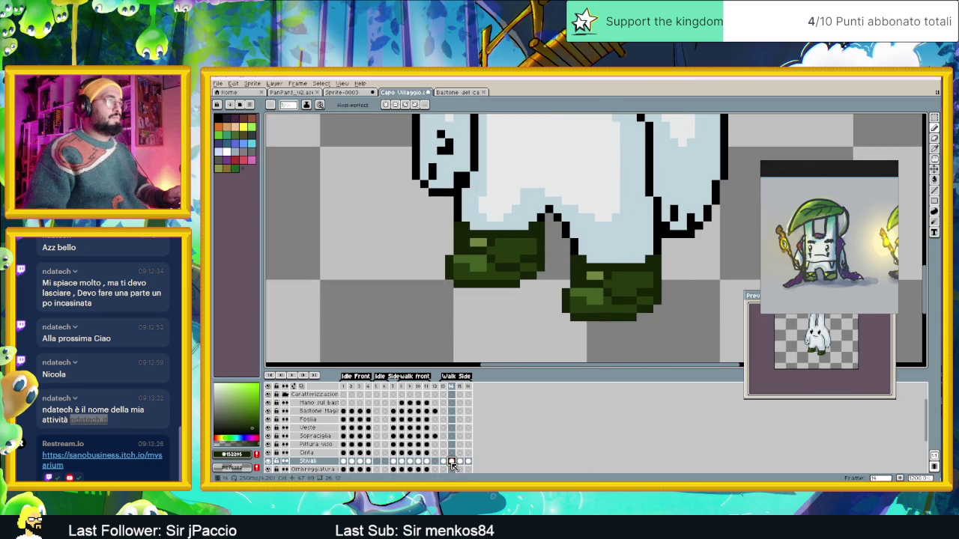
pyautogui.click(460, 463)
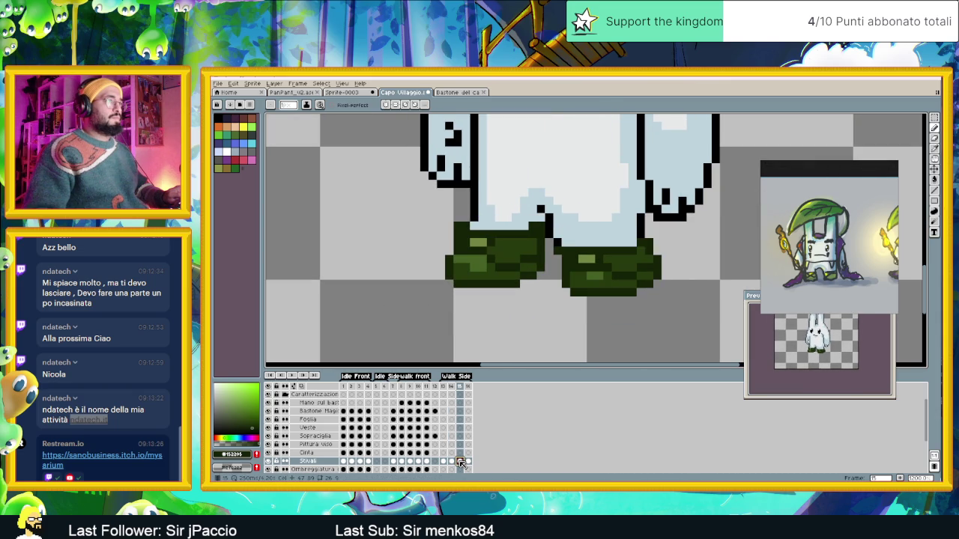
pyautogui.click(469, 461)
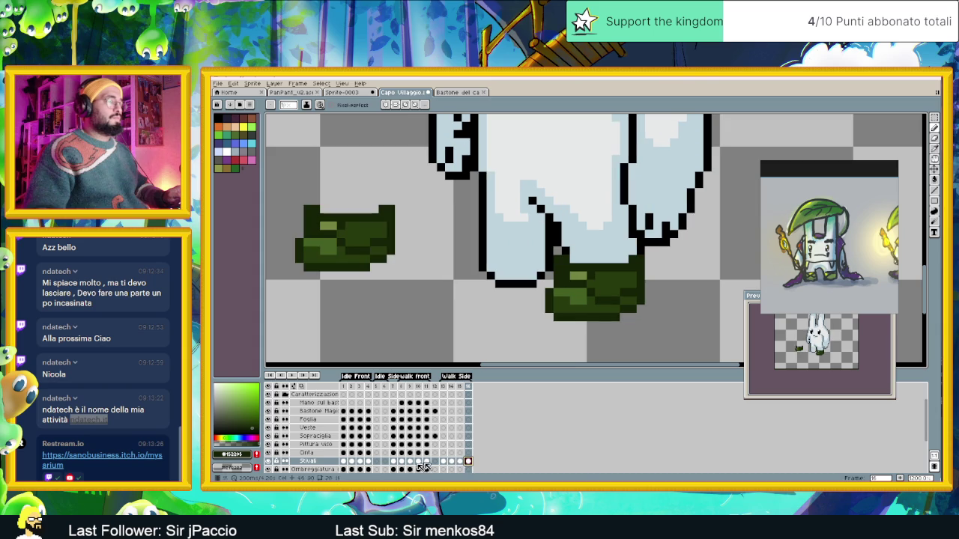
pyautogui.click(308, 376)
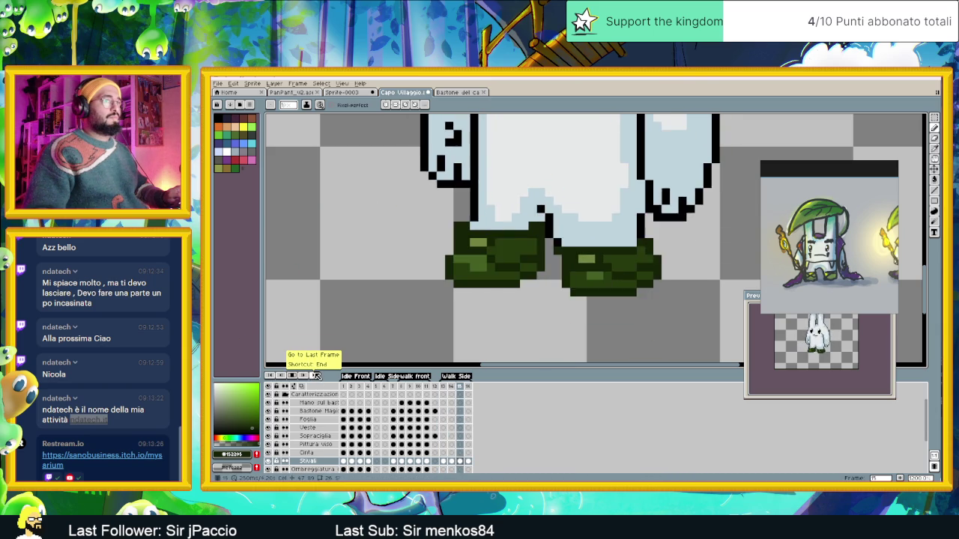
pyautogui.click(295, 378)
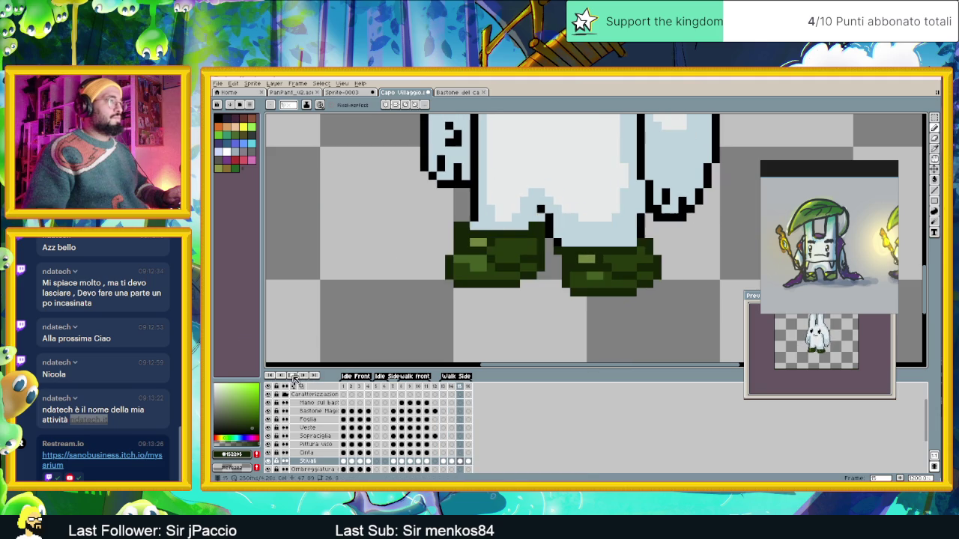
# Compare the boots across frames 14–16, flicking Stivali off and on, then hide every layer.
pyautogui.click(448, 391)
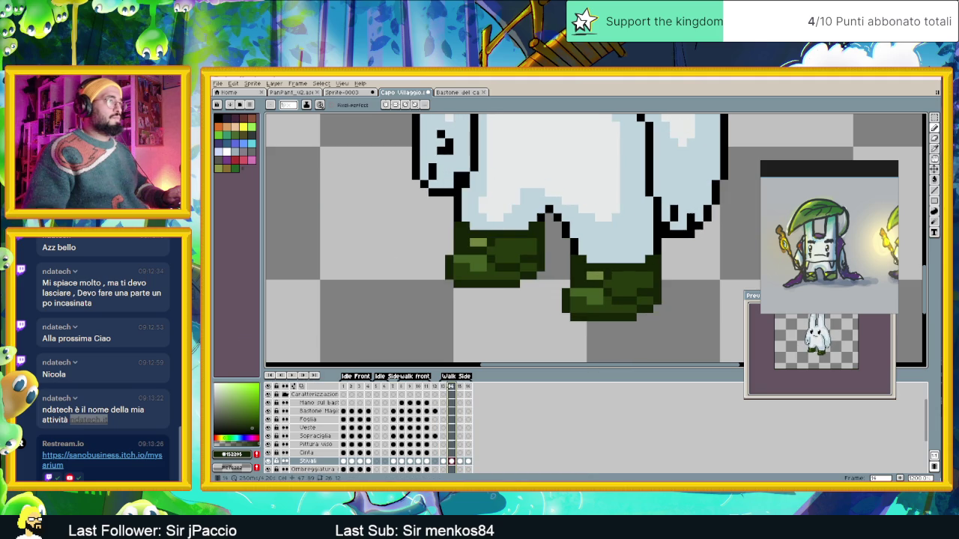
pyautogui.click(443, 391)
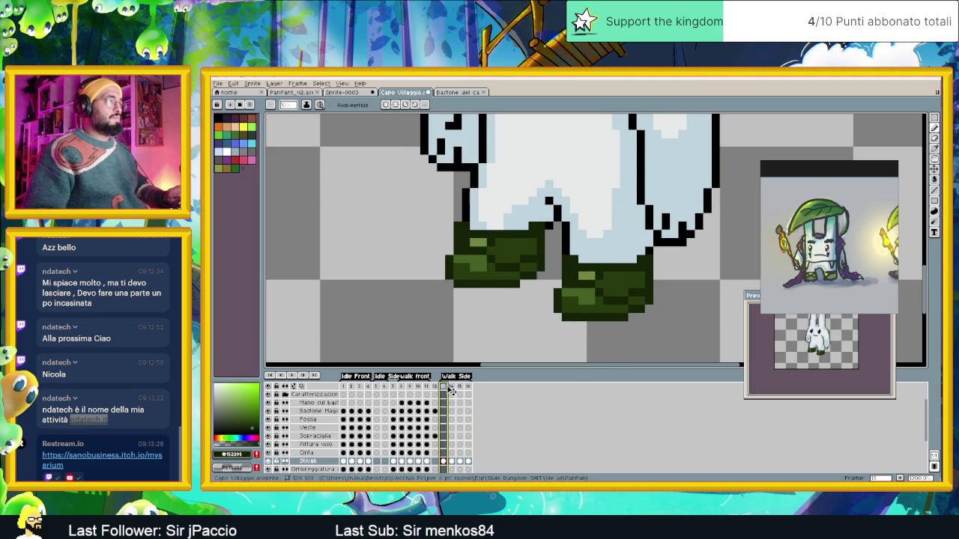
pyautogui.click(451, 387)
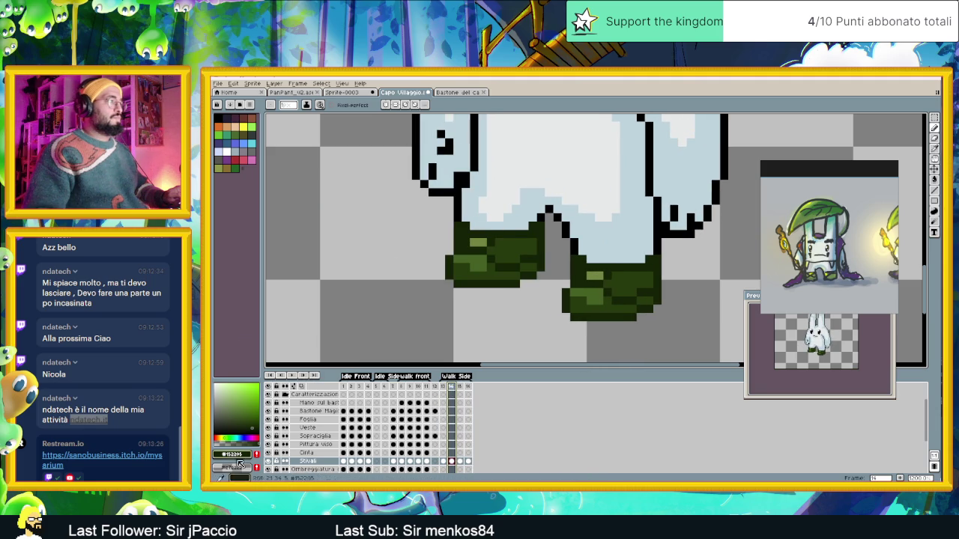
pyautogui.click(268, 461)
pyautogui.click(268, 461)
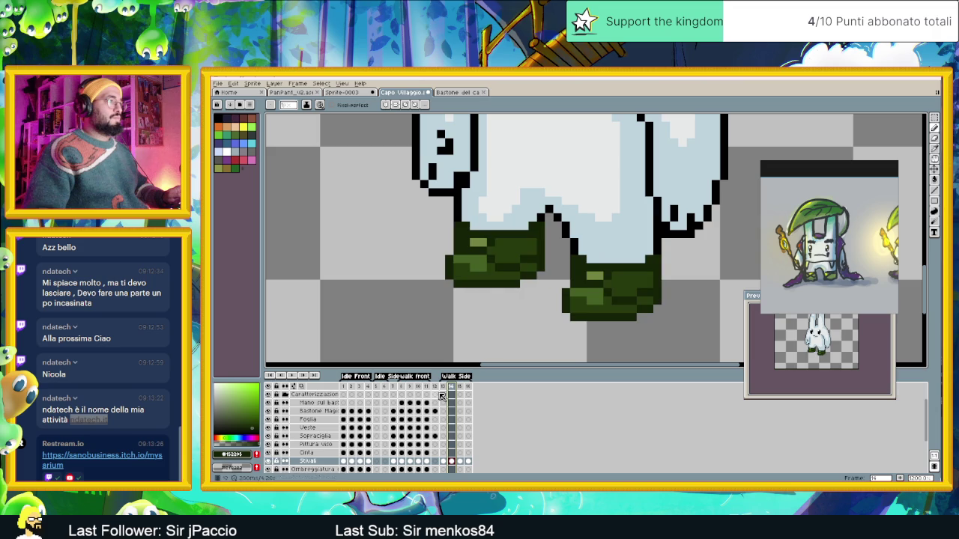
pyautogui.click(460, 387)
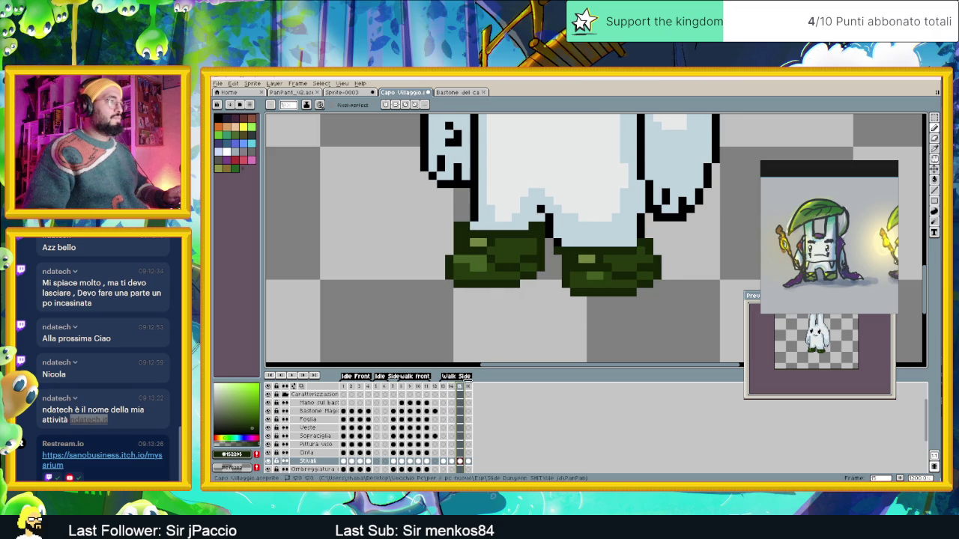
pyautogui.click(468, 387)
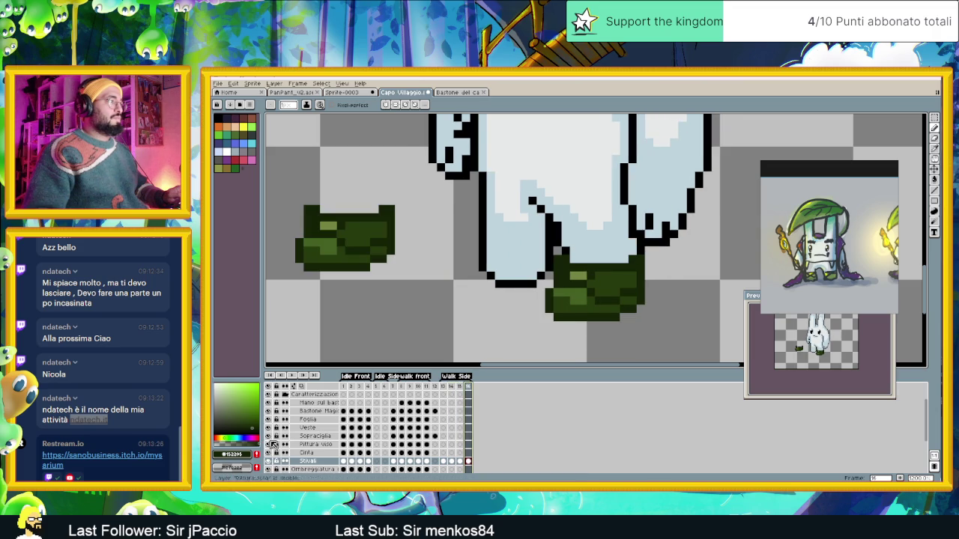
pyautogui.click(269, 387)
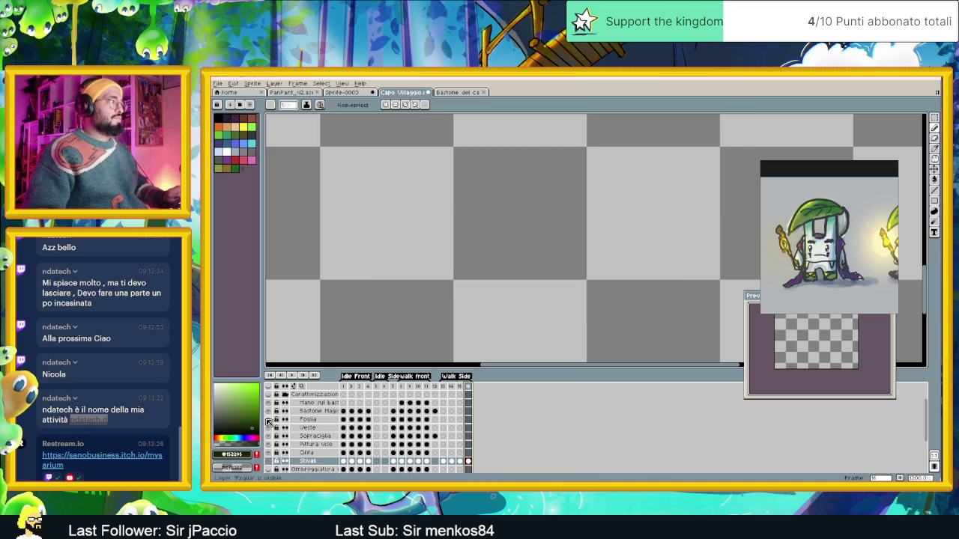
# Show all layers again and flick the Stivali boots layer on and off.
pyautogui.click(268, 386)
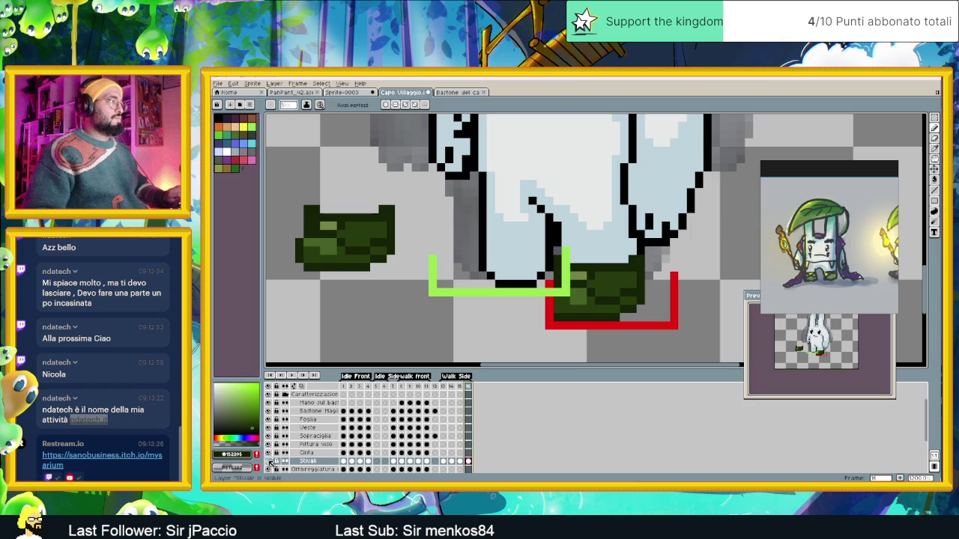
pyautogui.click(269, 461)
pyautogui.click(268, 461)
pyautogui.click(268, 462)
pyautogui.click(269, 461)
# Hide the red Layer 4, green Layer 5 and grey Layer 2 outlines.
pyautogui.scroll(1, 271, 408)
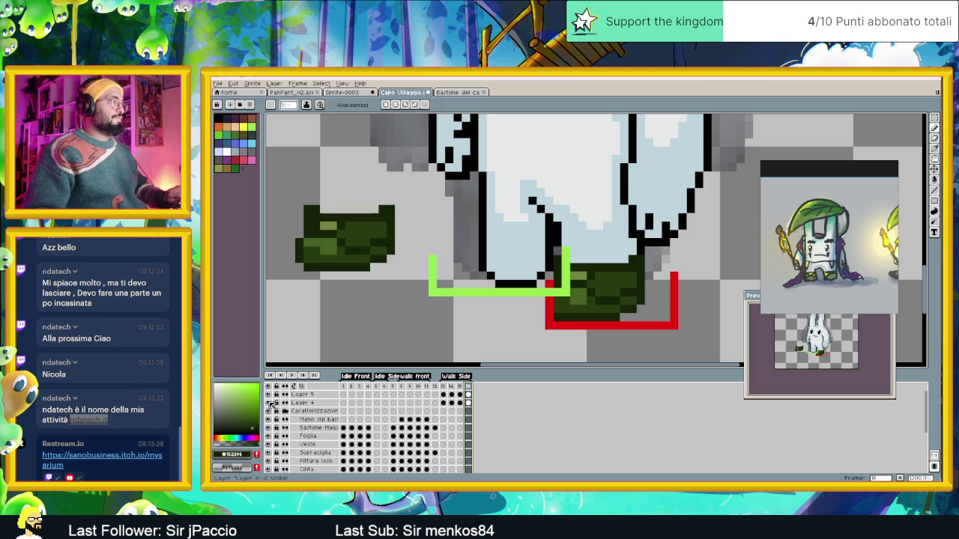
pyautogui.click(269, 395)
pyautogui.click(269, 395)
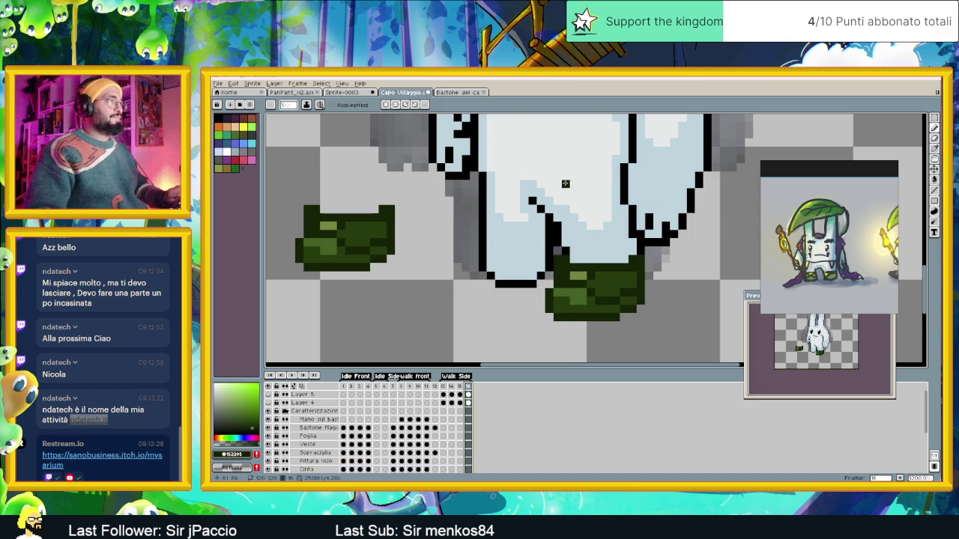
pyautogui.scroll(-6, 563, 200)
pyautogui.scroll(-2, 277, 461)
pyautogui.scroll(-2, 277, 461)
pyautogui.scroll(-2, 278, 460)
pyautogui.click(268, 452)
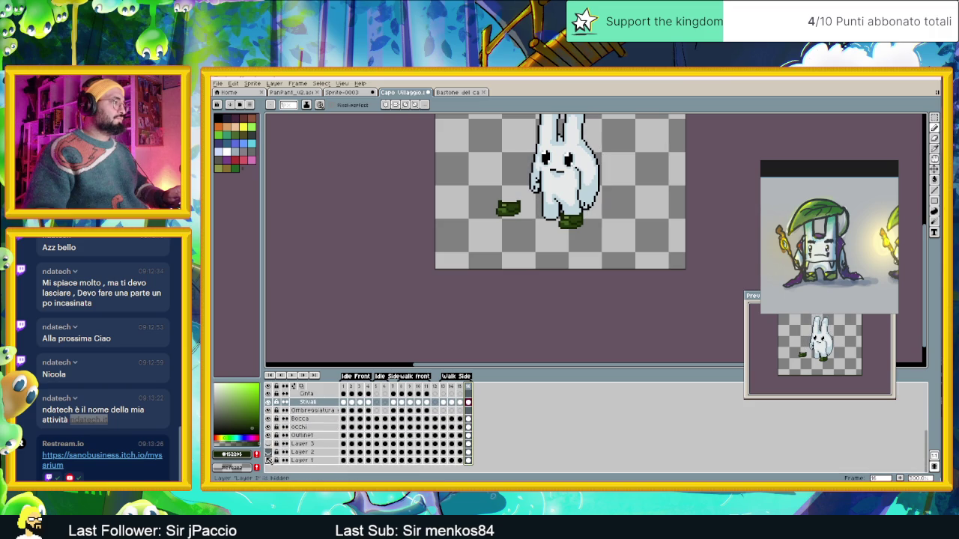
# Hide the Stivali layer and step through walk frames 13, 14, 15 and 16.
pyautogui.moveTo(524, 187); pyautogui.dragTo(488, 256)
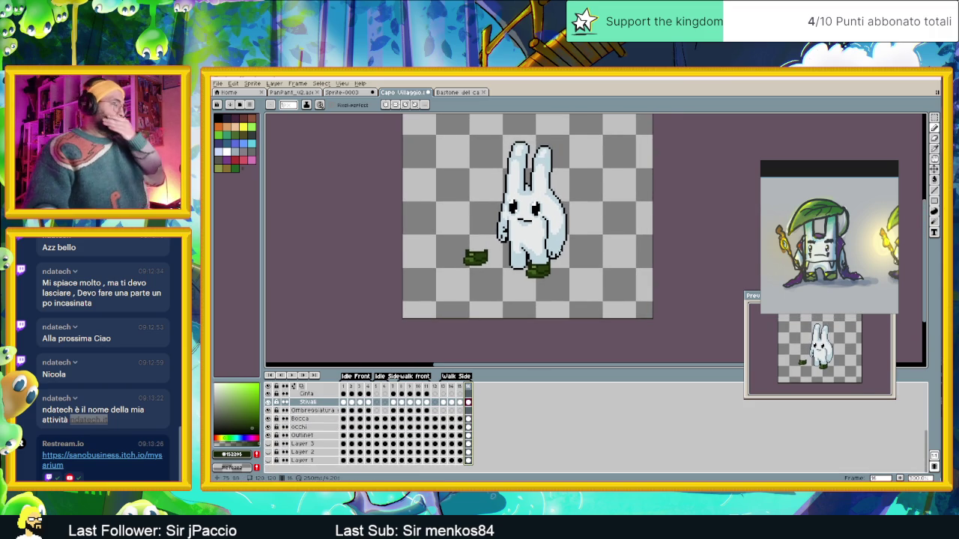
pyautogui.scroll(1, 547, 291)
pyautogui.scroll(1, 548, 291)
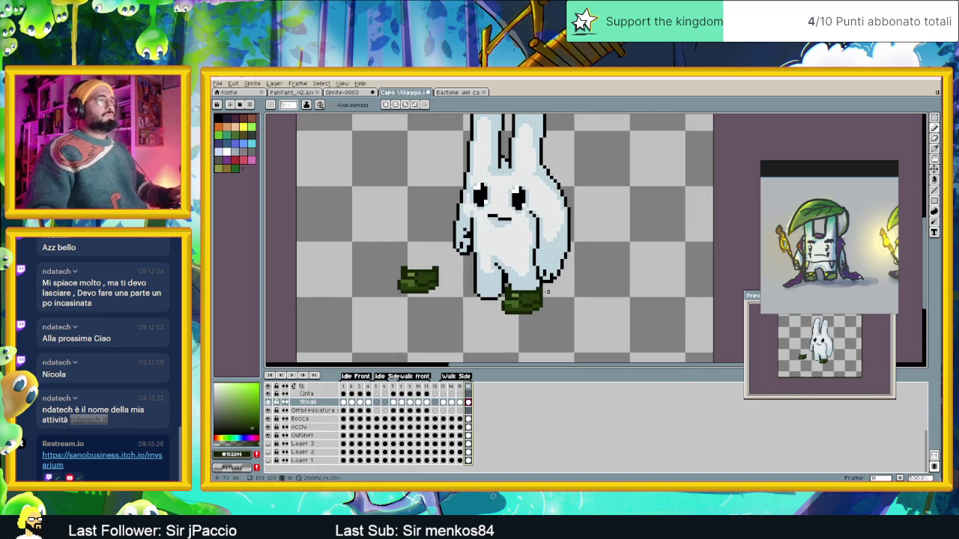
pyautogui.scroll(1, 521, 308)
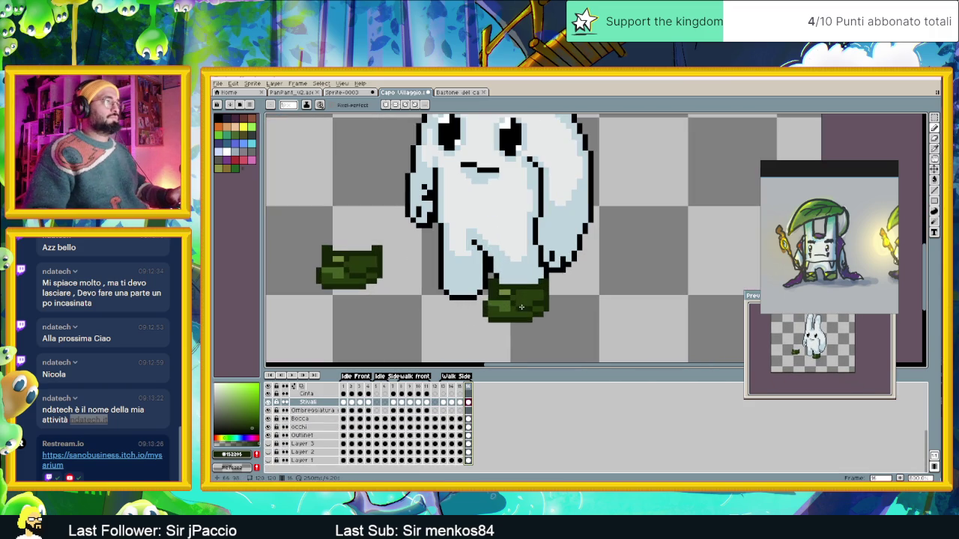
pyautogui.scroll(1, 515, 319)
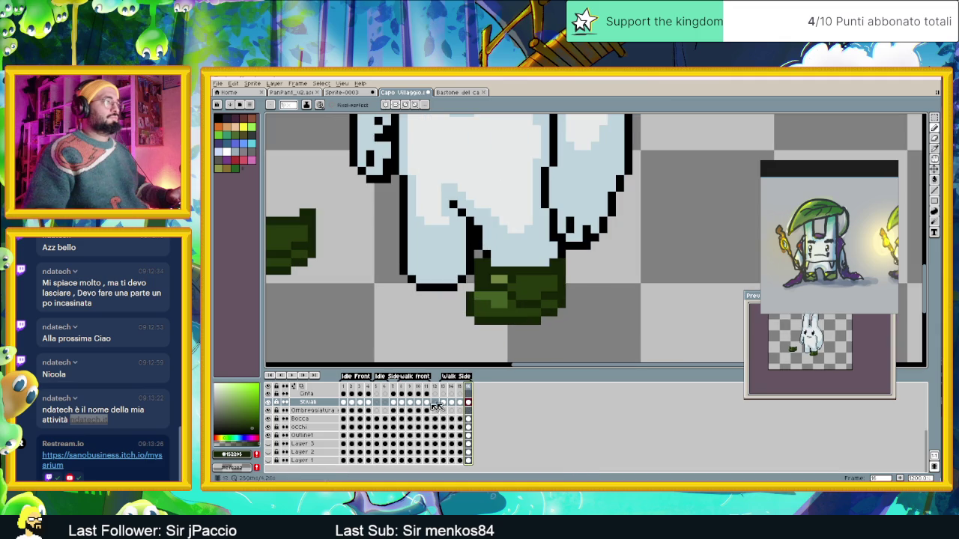
pyautogui.click(267, 403)
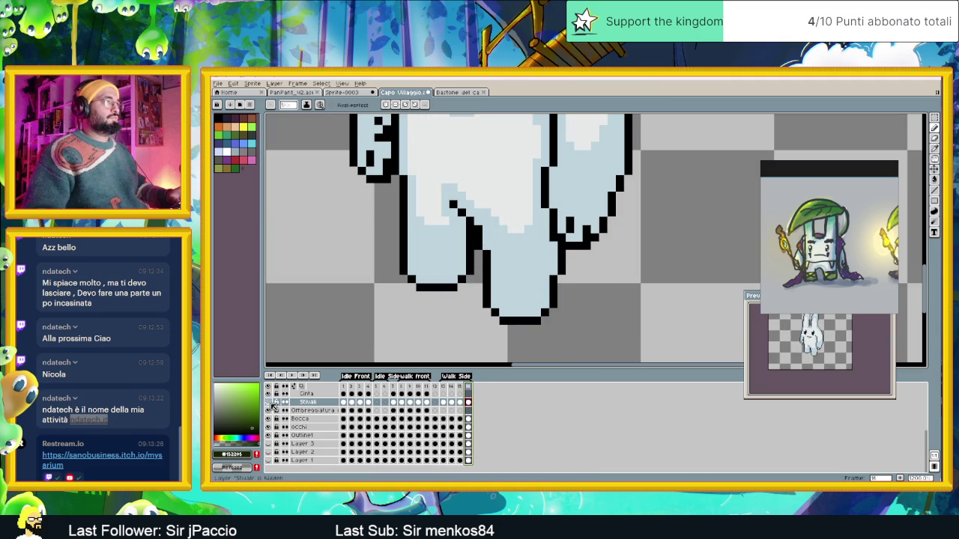
pyautogui.click(444, 403)
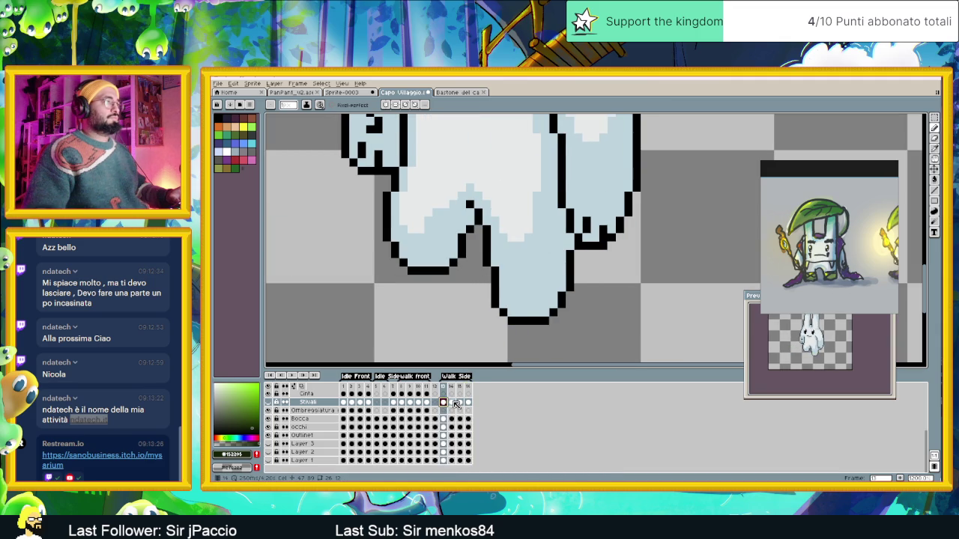
pyautogui.click(453, 403)
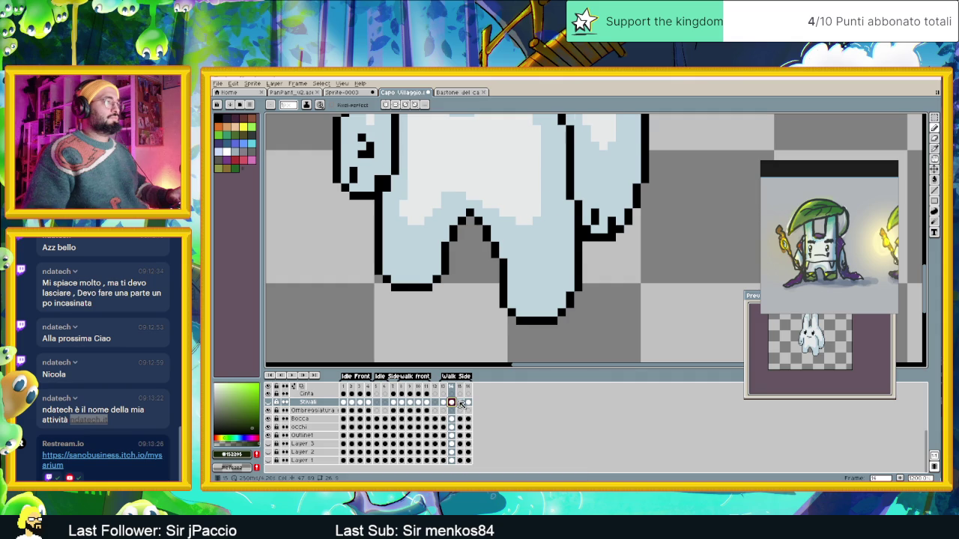
pyautogui.click(460, 403)
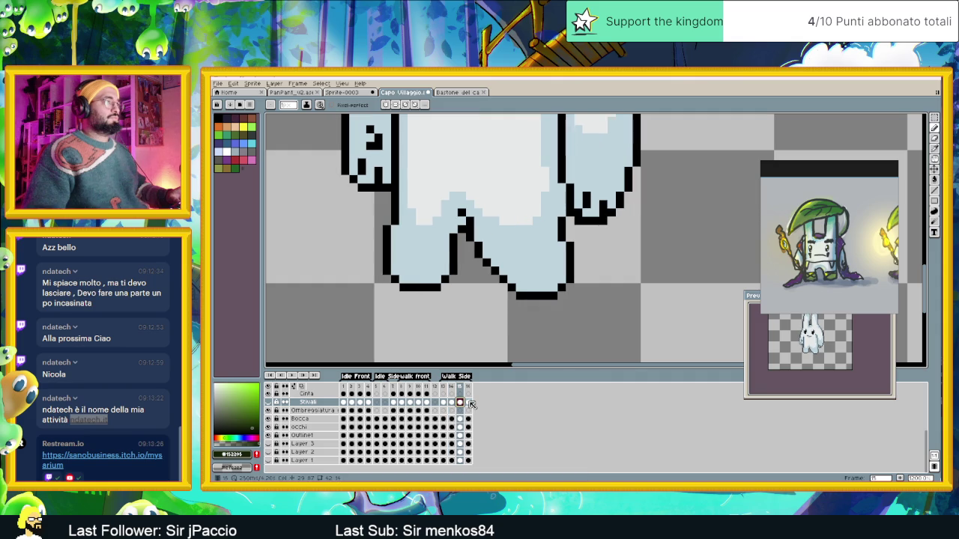
pyautogui.click(469, 403)
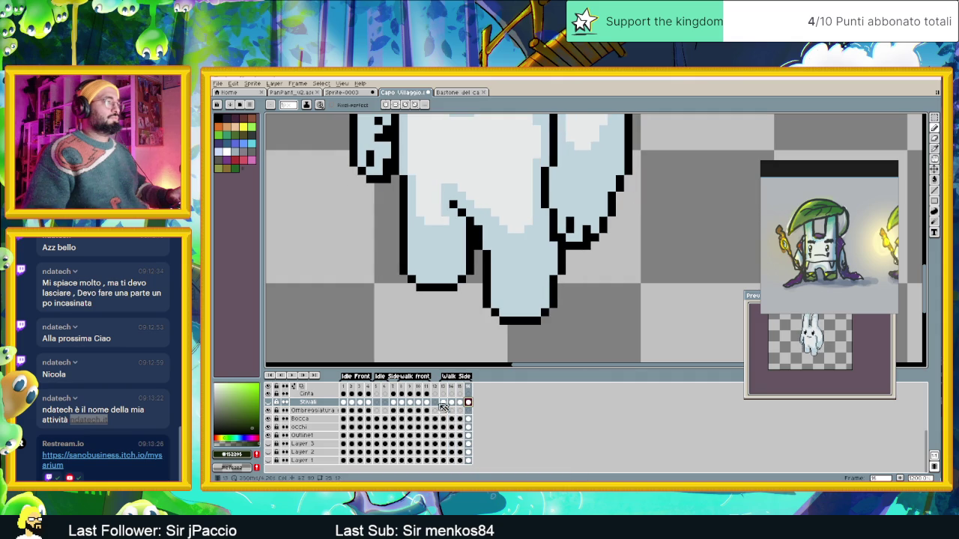
# Show Stivali again and play then stop the walk animation.
pyautogui.click(268, 402)
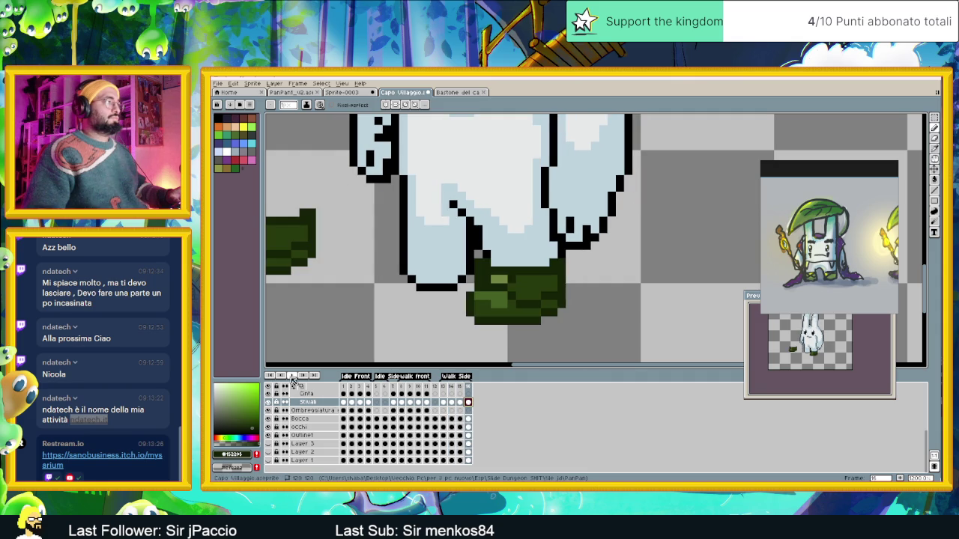
pyautogui.click(292, 377)
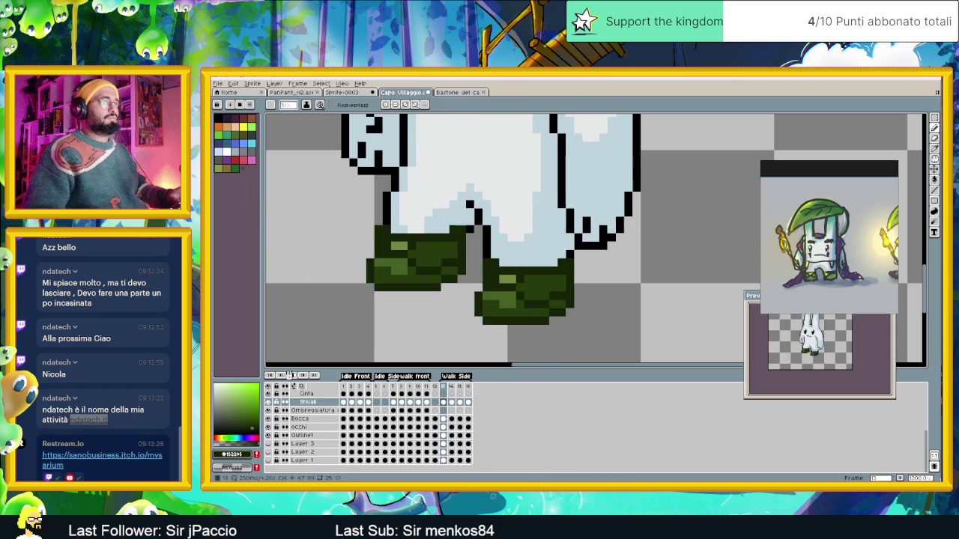
pyautogui.click(291, 376)
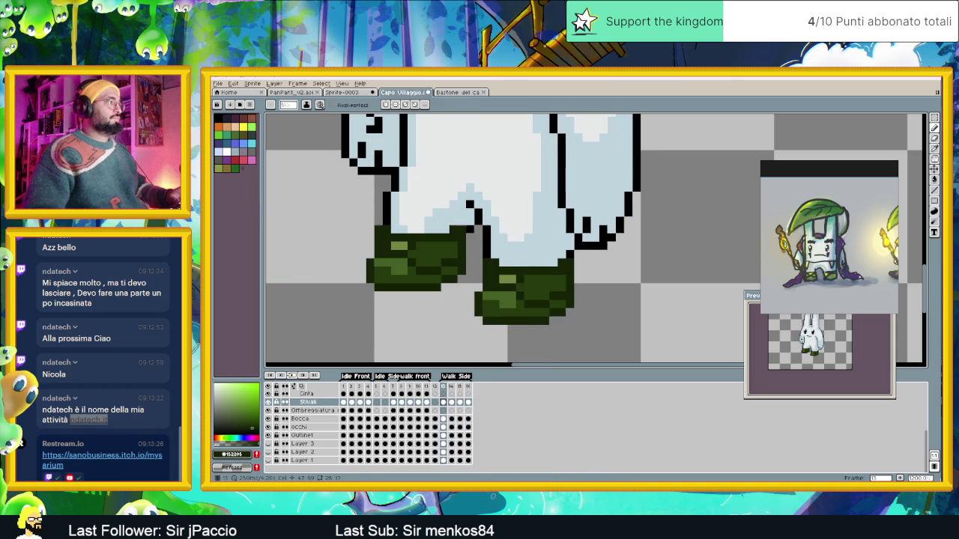
# On frame 15, eyedrop the boots' mid green as the drawing colour.
pyautogui.click(461, 402)
pyautogui.scroll(1, 567, 238)
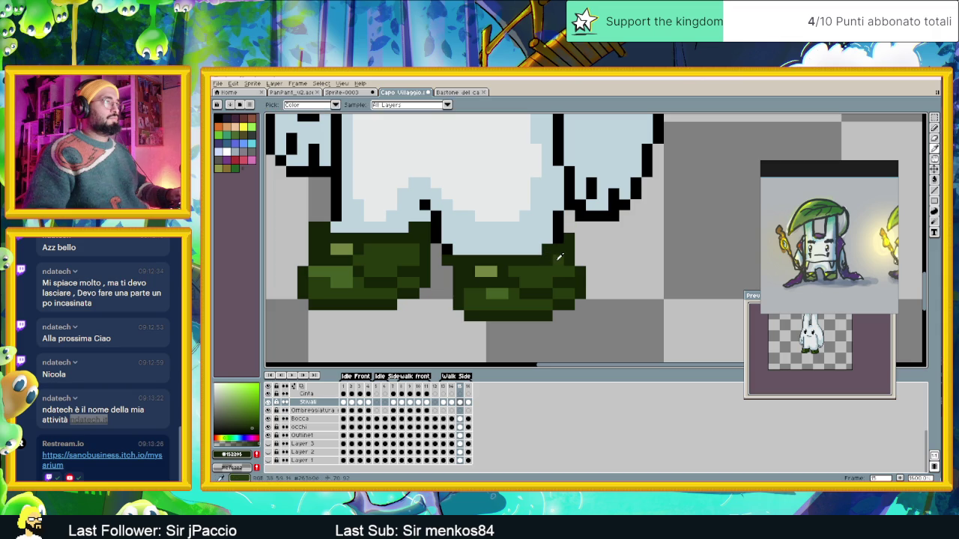
pyautogui.keyDown('alt'); pyautogui.click(548, 263); pyautogui.keyUp('alt')
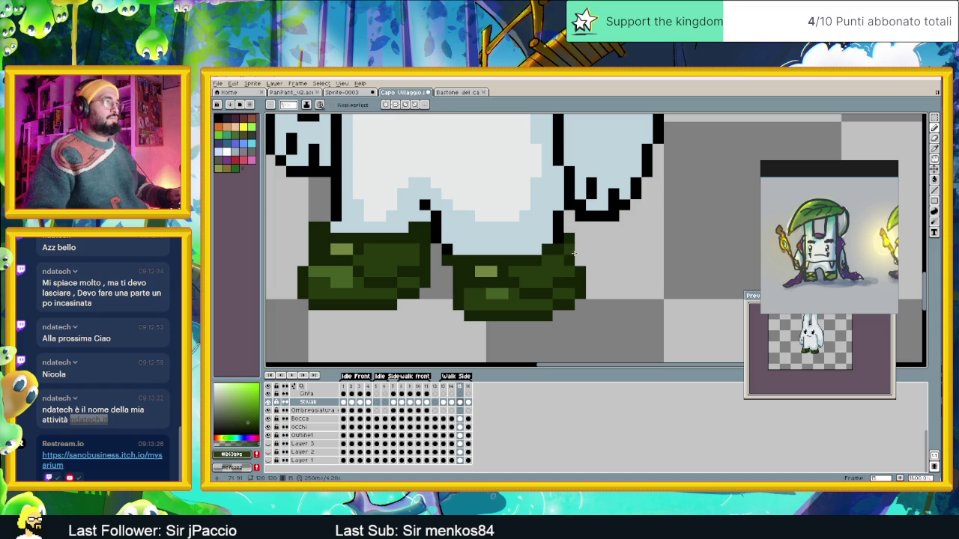
pyautogui.scroll(-2, 596, 287)
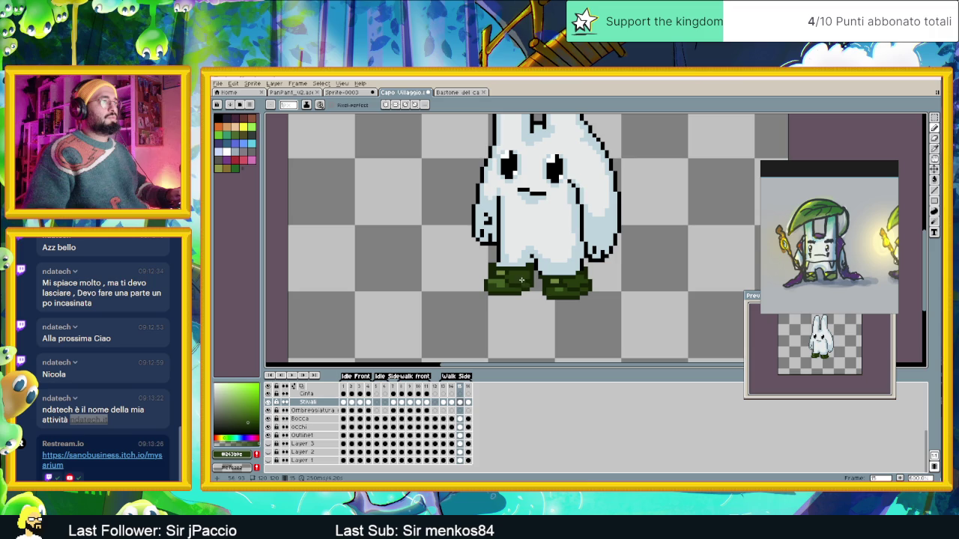
# On frame 13, flick the Stivali boots layer off and on to compare.
pyautogui.click(446, 403)
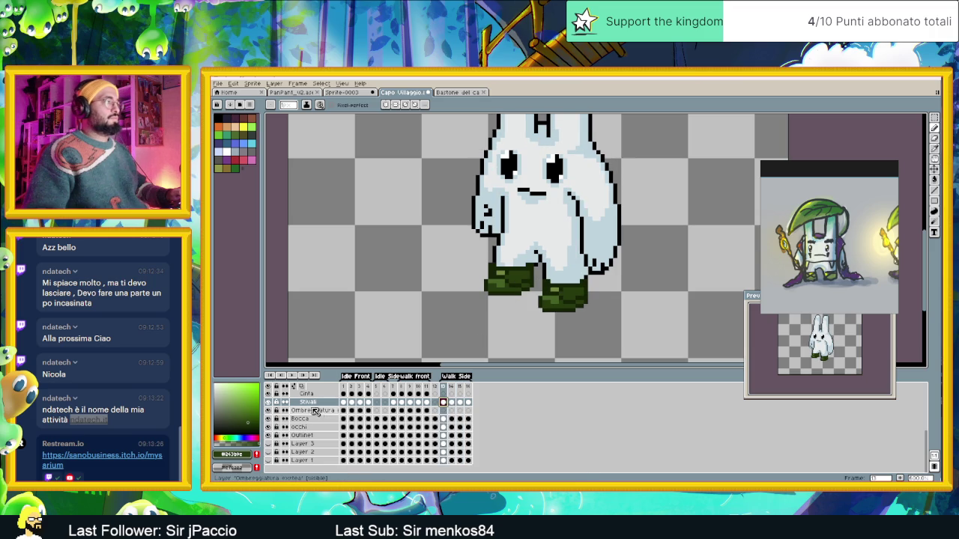
pyautogui.click(269, 402)
pyautogui.click(269, 403)
pyautogui.click(268, 402)
pyautogui.click(269, 403)
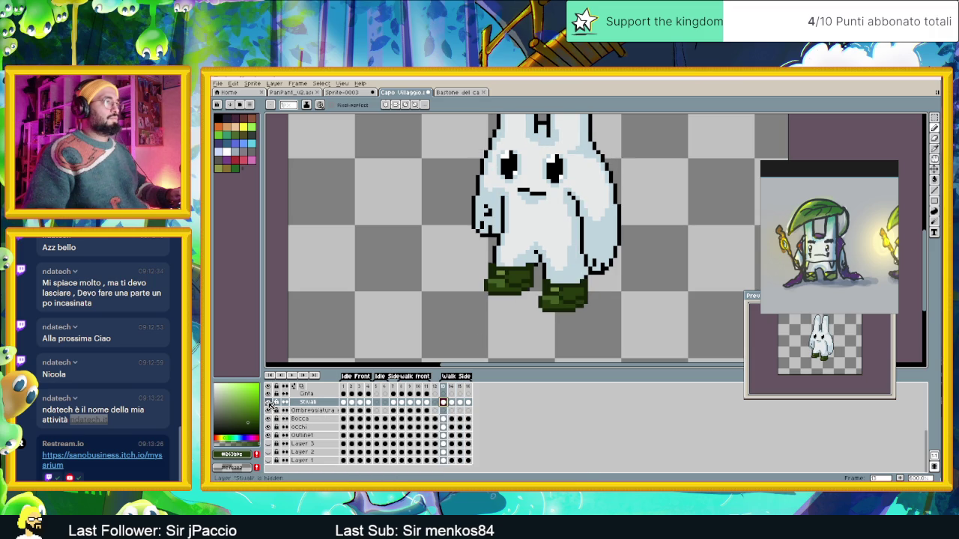
pyautogui.click(268, 402)
pyautogui.click(268, 402)
pyautogui.scroll(1, 537, 258)
# Marquee-select the left boot and shift it right and down, one pixel further right.
pyautogui.press('m')
pyautogui.moveTo(448, 243); pyautogui.dragTo(535, 308)
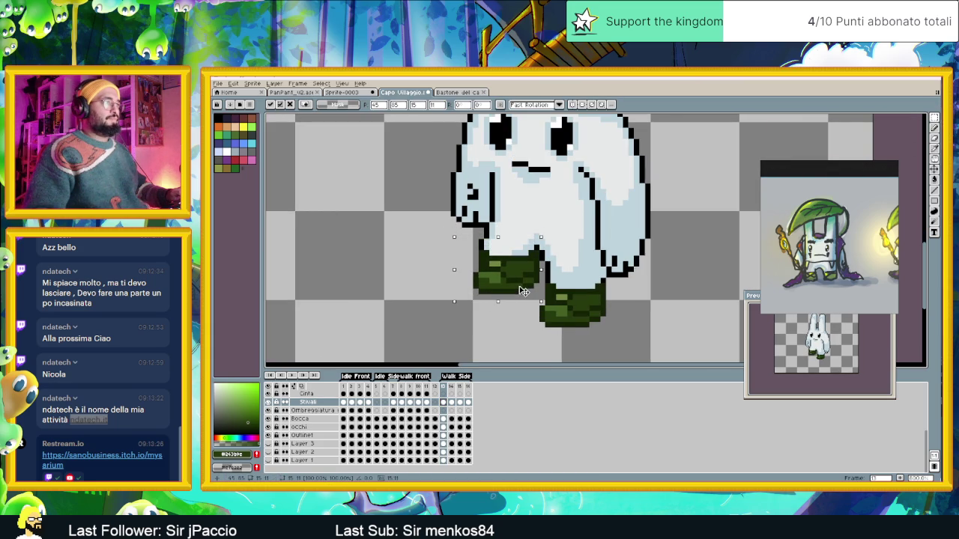
pyautogui.moveTo(516, 294)
pyautogui.mouseDown()
pyautogui.moveTo(521, 301)
pyautogui.moveTo(522, 289)
pyautogui.mouseUp()
pyautogui.press('Right')
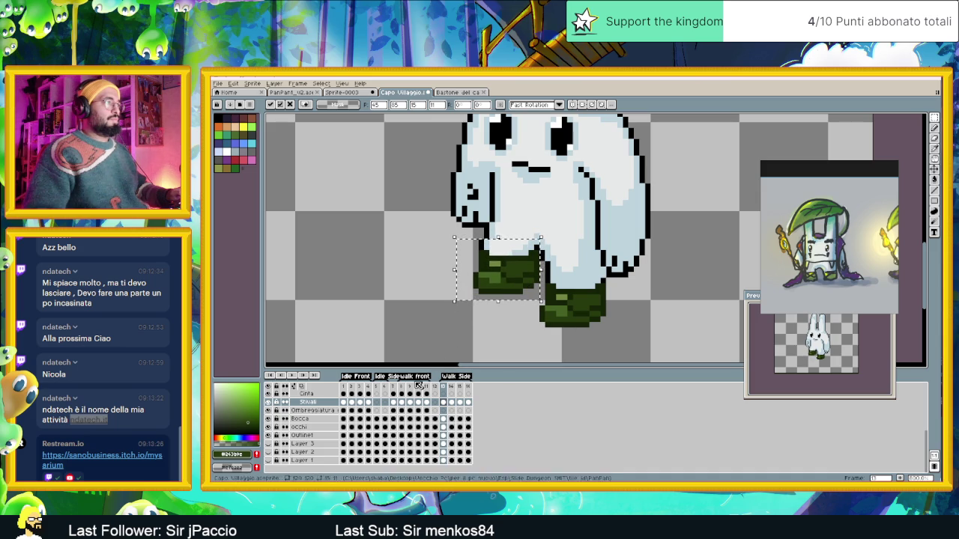
pyautogui.click(452, 387)
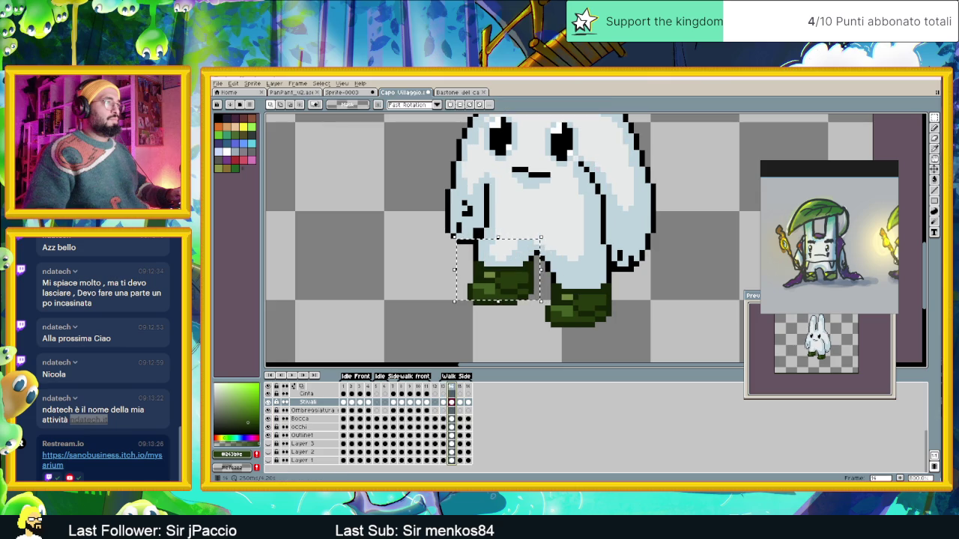
# On frame 15, select the left boot and move it further down.
pyautogui.click(460, 386)
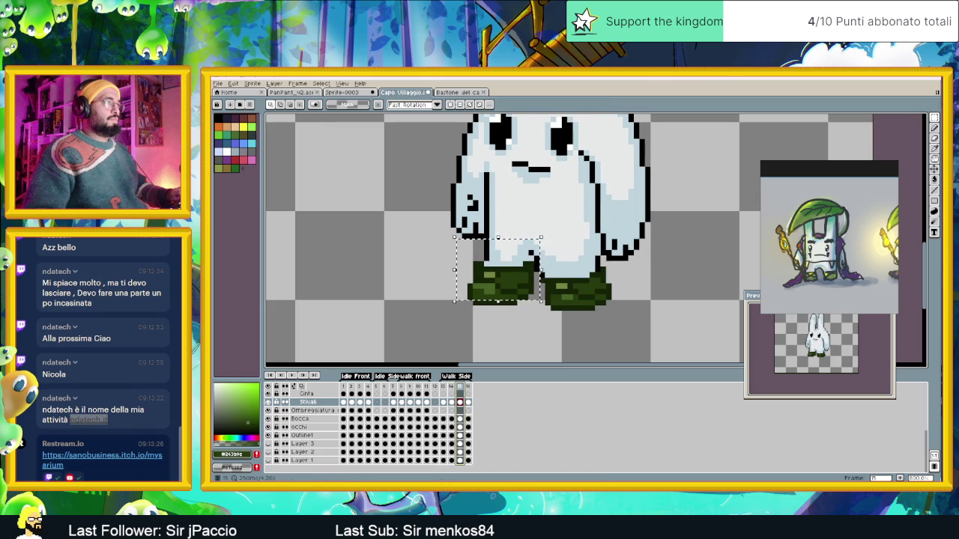
pyautogui.moveTo(432, 244); pyautogui.dragTo(537, 329)
pyautogui.moveTo(512, 294)
pyautogui.mouseDown()
pyautogui.moveTo(514, 331)
pyautogui.moveTo(512, 301)
pyautogui.mouseUp()
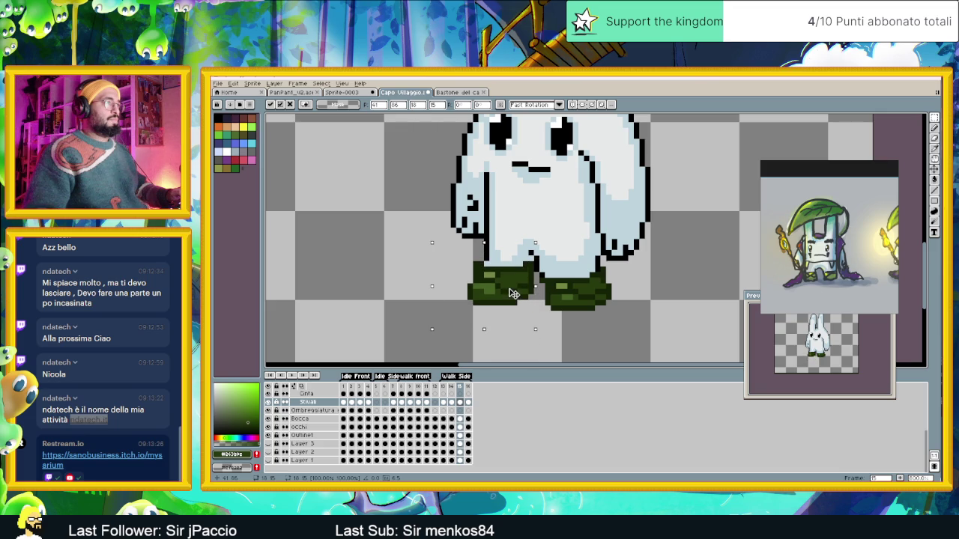
# On frame 16, nudge the left boot one pixel left and lower it beneath the body.
pyautogui.click(469, 387)
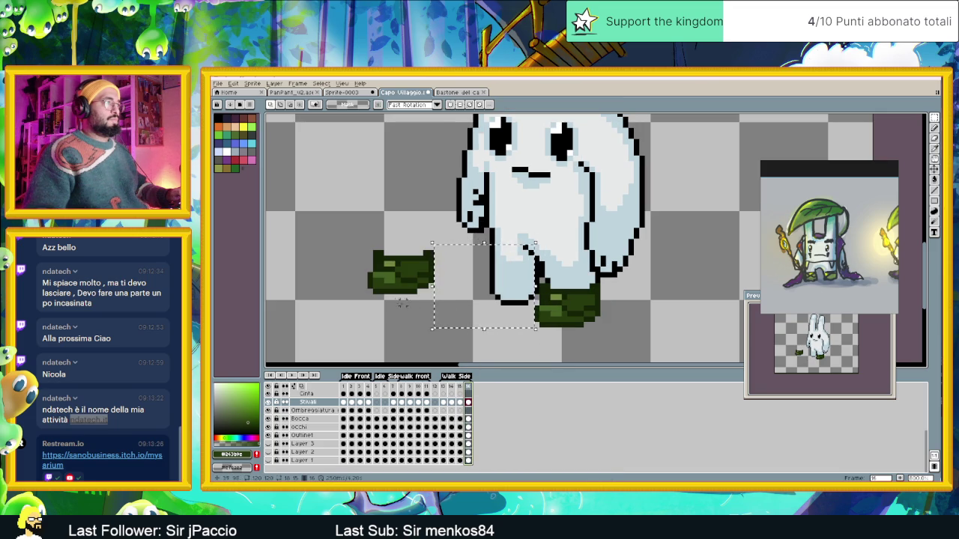
pyautogui.click(375, 278)
pyautogui.moveTo(357, 233)
pyautogui.mouseDown()
pyautogui.moveTo(456, 300)
pyautogui.moveTo(494, 303)
pyautogui.moveTo(535, 269)
pyautogui.mouseUp()
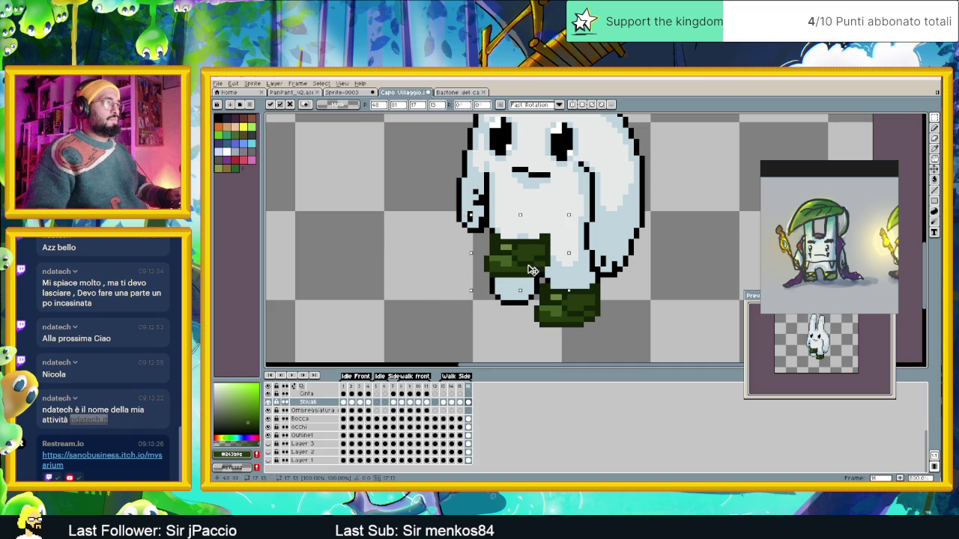
pyautogui.moveTo(532, 270); pyautogui.dragTo(529, 270)
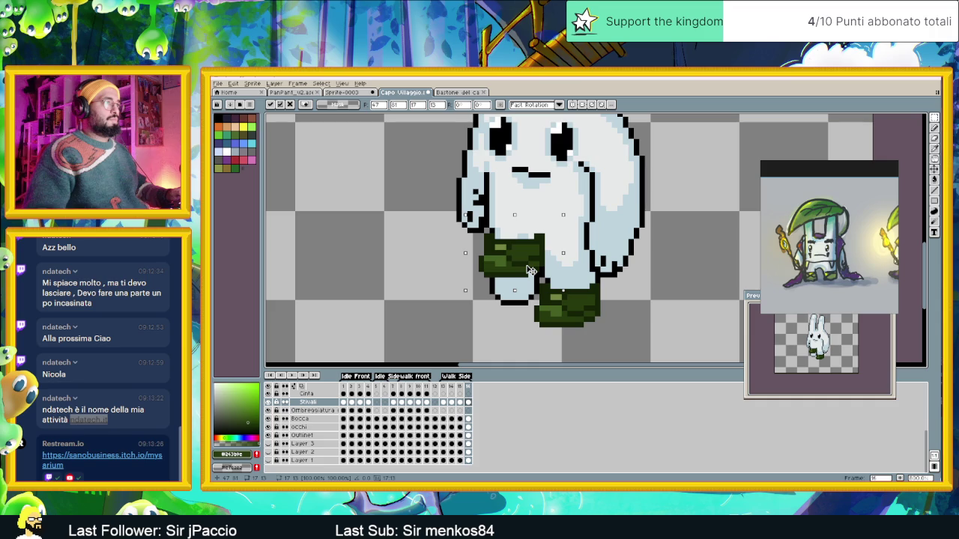
pyautogui.press('Return')
pyautogui.moveTo(561, 223)
pyautogui.mouseDown()
pyautogui.moveTo(538, 269)
pyautogui.moveTo(651, 264)
pyautogui.mouseUp()
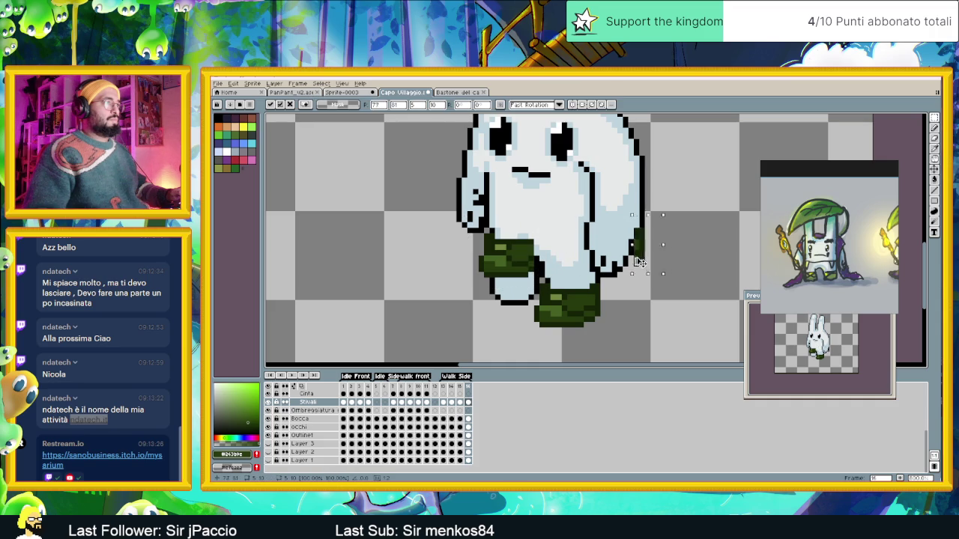
pyautogui.moveTo(459, 227)
pyautogui.mouseDown()
pyautogui.moveTo(536, 292)
pyautogui.moveTo(523, 295)
pyautogui.mouseUp()
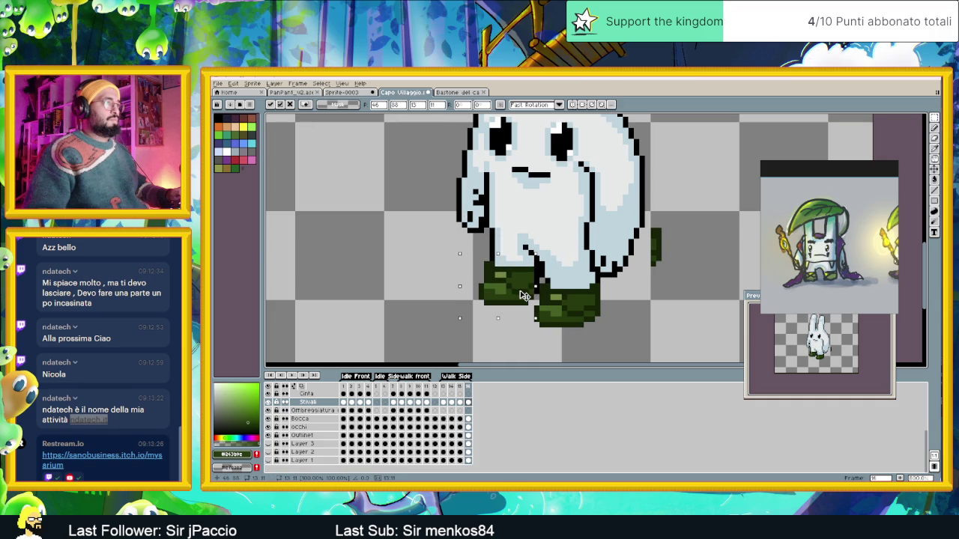
pyautogui.click(655, 236)
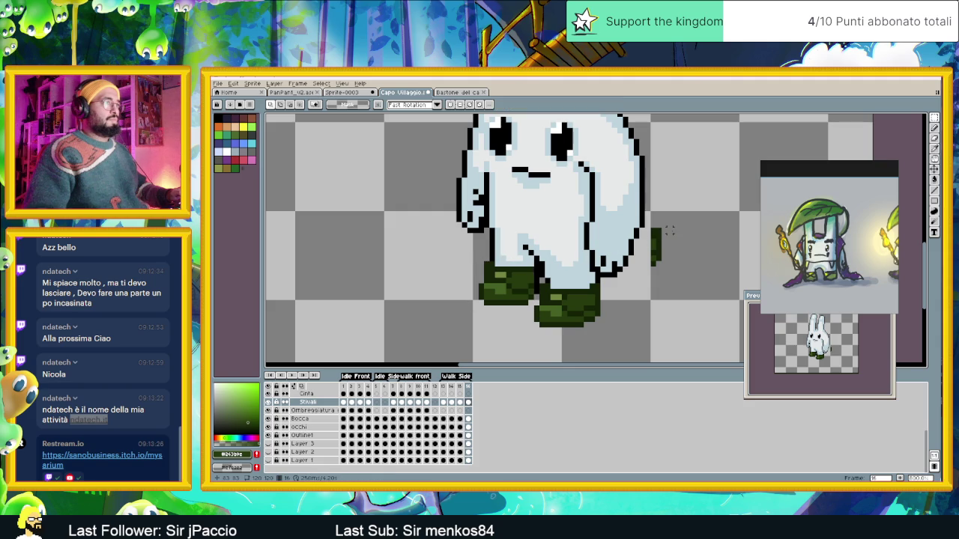
# Select the stray green pixels right of the body, then play the walk animation.
pyautogui.moveTo(657, 215)
pyautogui.mouseDown()
pyautogui.moveTo(637, 274)
pyautogui.moveTo(543, 284)
pyautogui.mouseUp()
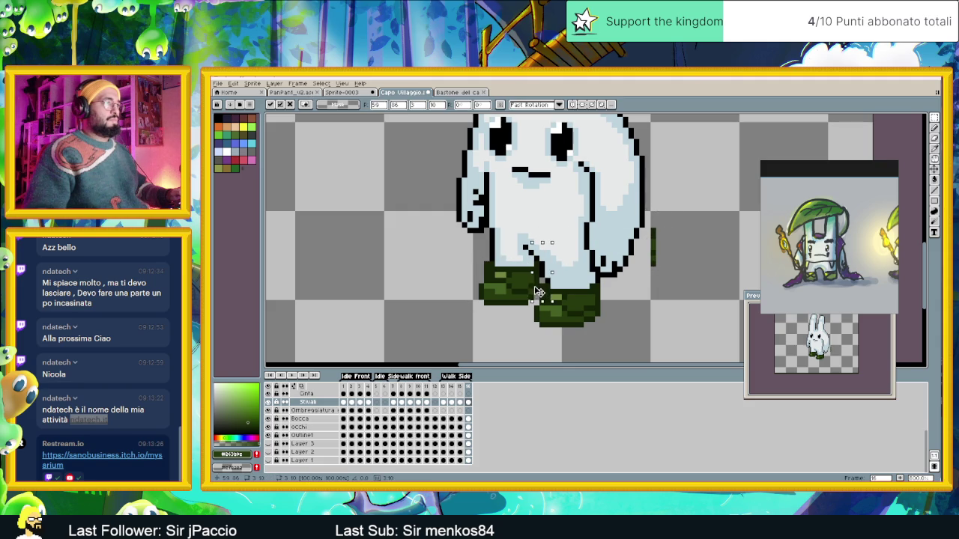
pyautogui.click(669, 229)
pyautogui.moveTo(668, 210); pyautogui.dragTo(636, 278)
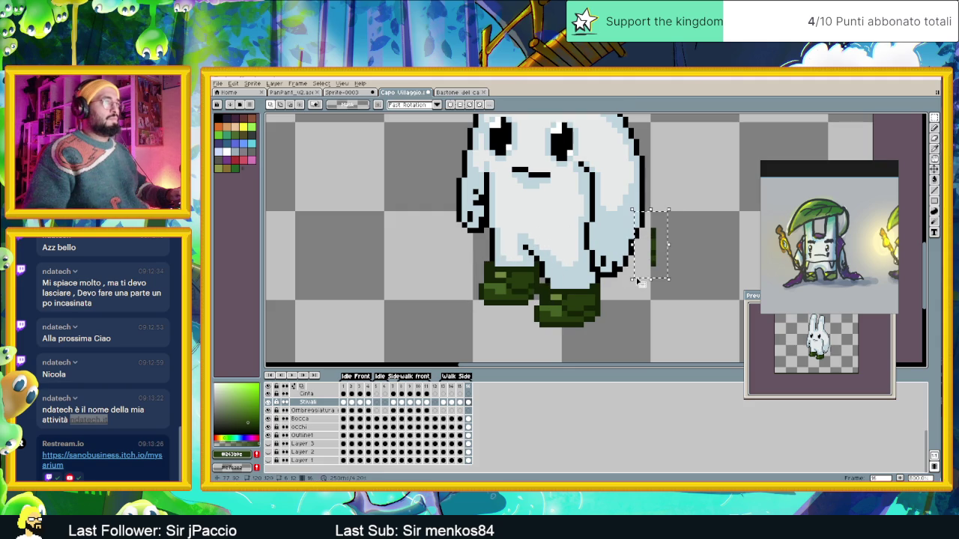
pyautogui.click(313, 373)
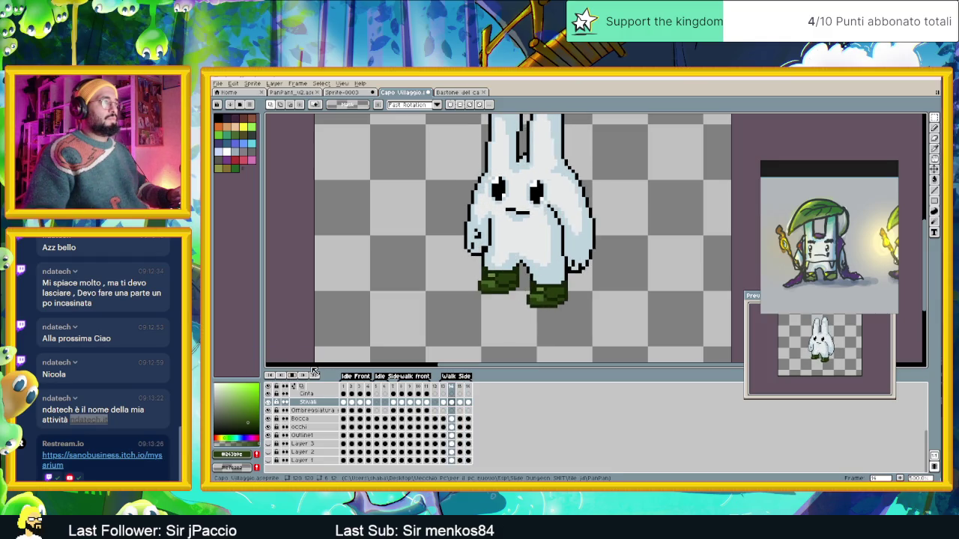
# Stop playback and select the right boot in frame 15.
pyautogui.click(296, 375)
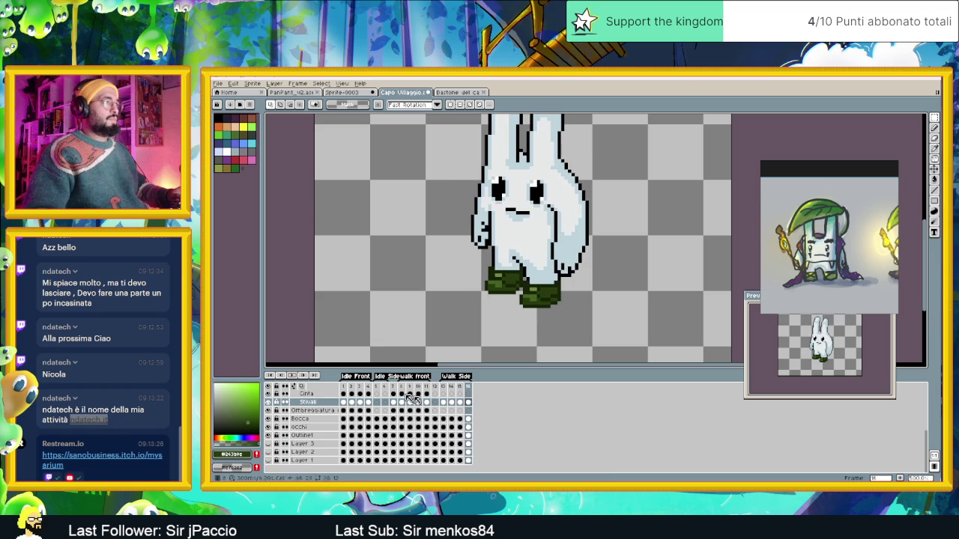
pyautogui.click(459, 403)
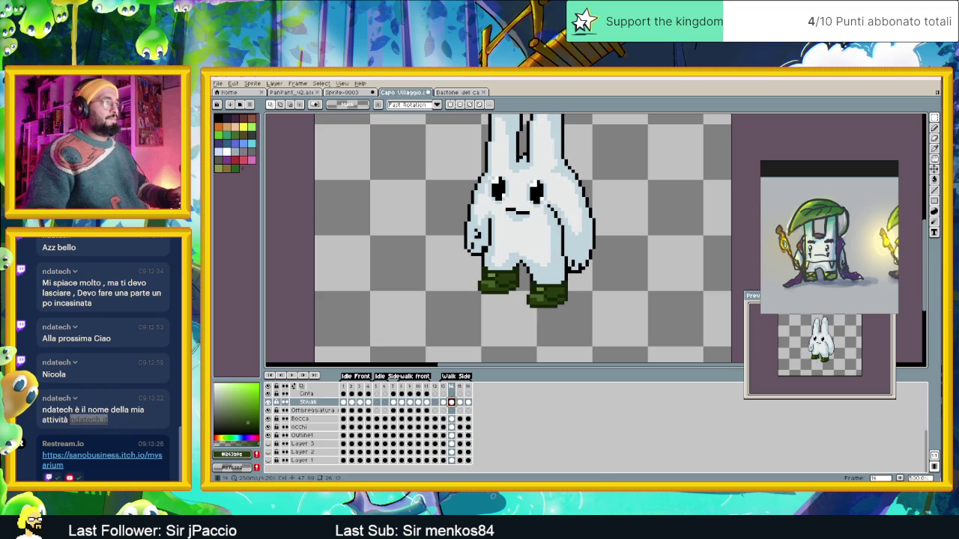
pyautogui.click(444, 403)
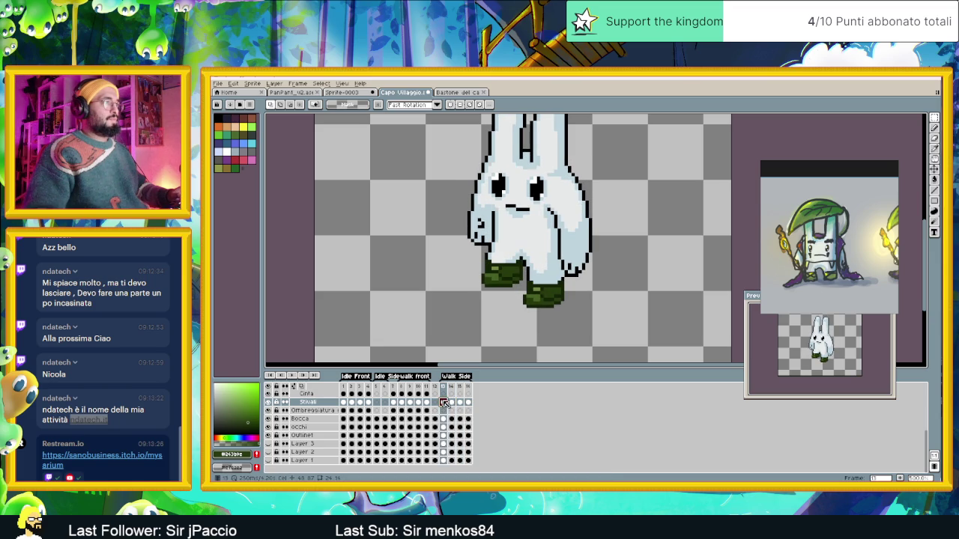
pyautogui.press('+')
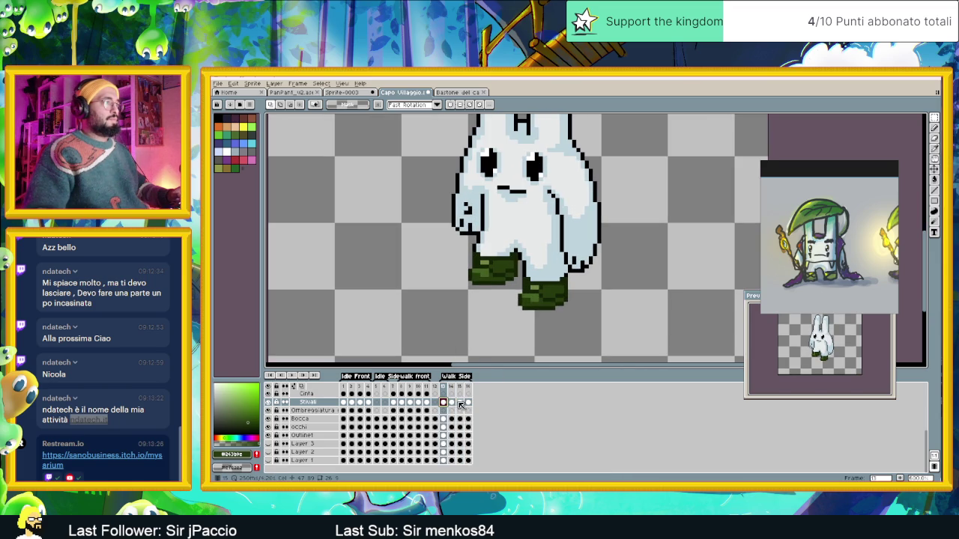
pyautogui.click(459, 403)
pyautogui.moveTo(620, 228); pyautogui.dragTo(518, 313)
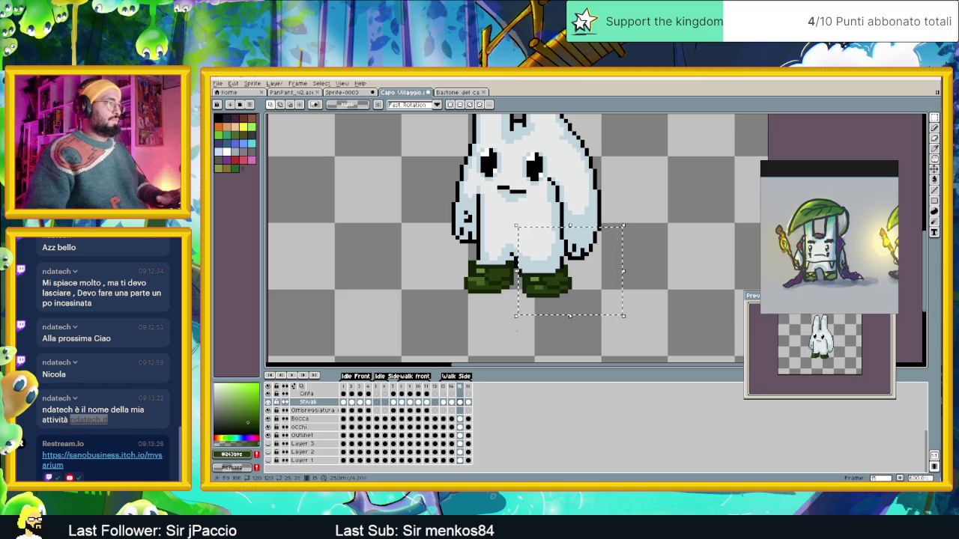
# Paste the boot into frame 13 under the body and undo the leftover detached block.
pyautogui.click(444, 403)
pyautogui.moveTo(455, 236)
pyautogui.mouseDown()
pyautogui.moveTo(517, 288)
pyautogui.moveTo(372, 267)
pyautogui.mouseUp()
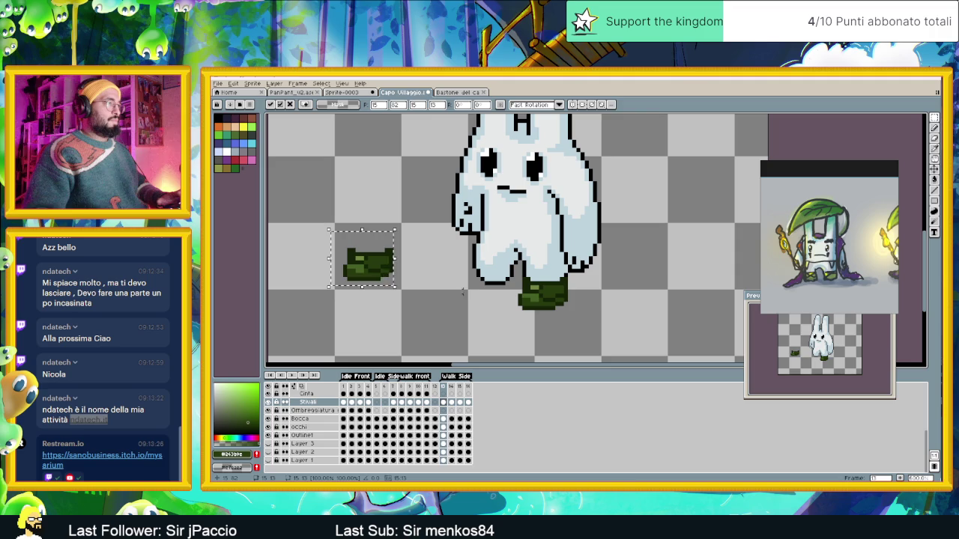
pyautogui.hotkey('ctrl', 'v')
pyautogui.moveTo(558, 288)
pyautogui.mouseDown()
pyautogui.moveTo(512, 288)
pyautogui.moveTo(509, 275)
pyautogui.mouseUp()
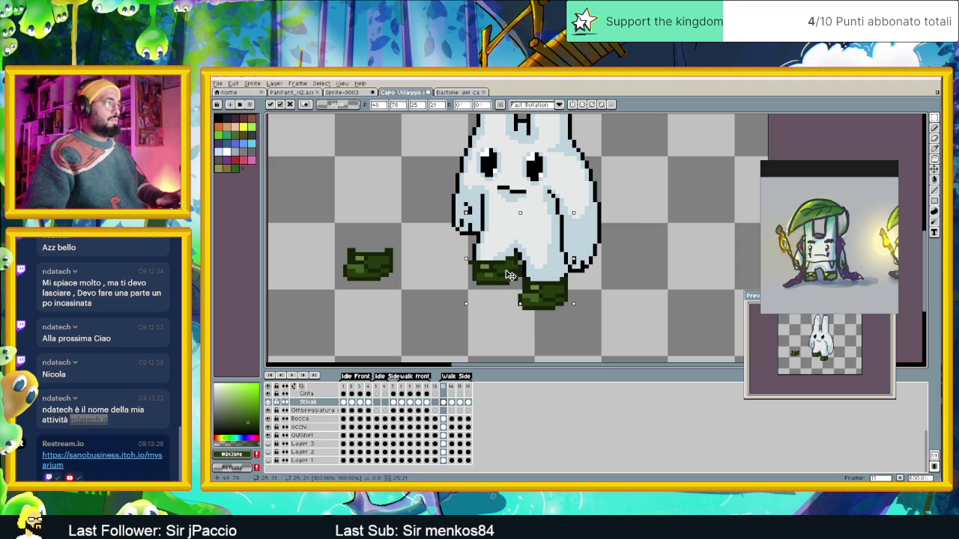
pyautogui.moveTo(510, 275); pyautogui.dragTo(510, 276)
pyautogui.click(411, 278)
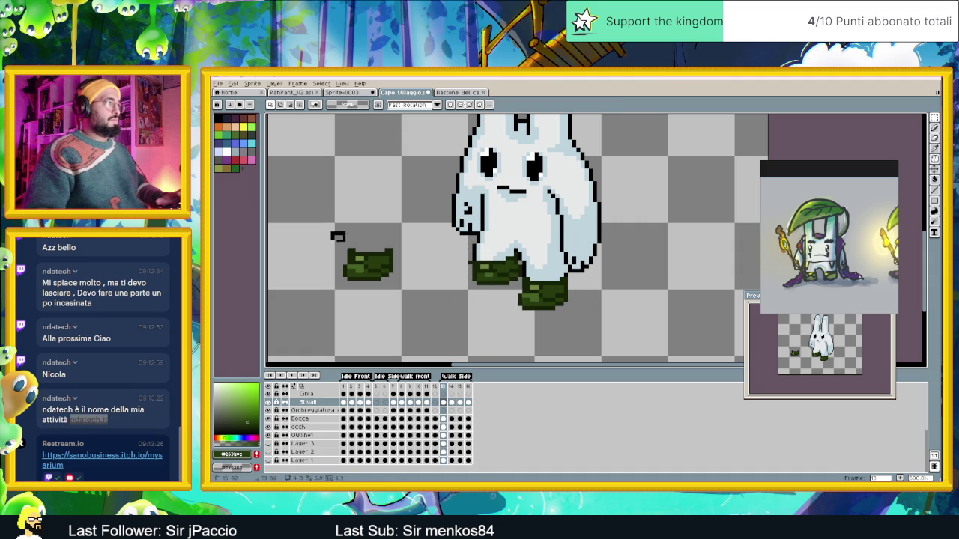
pyautogui.hotkey('ctrl', 'z')
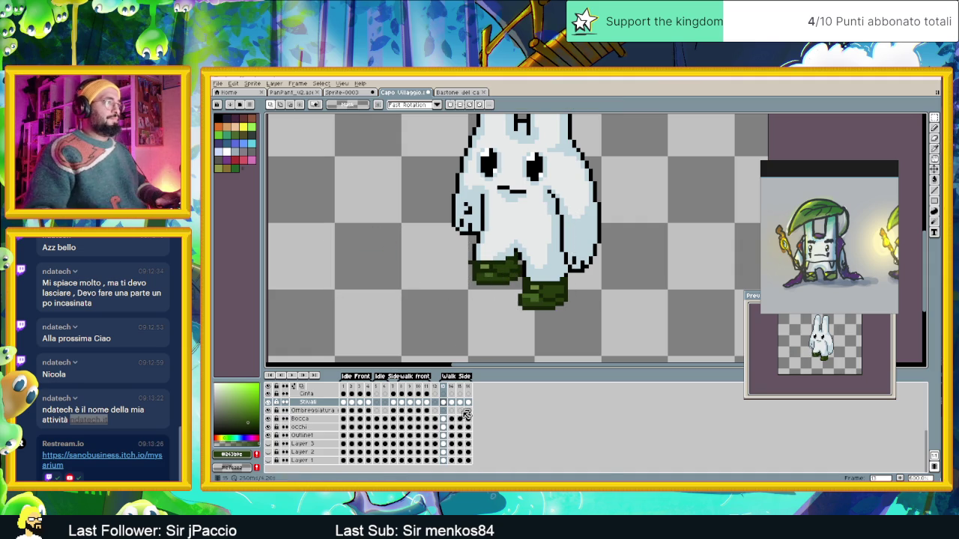
pyautogui.click(452, 405)
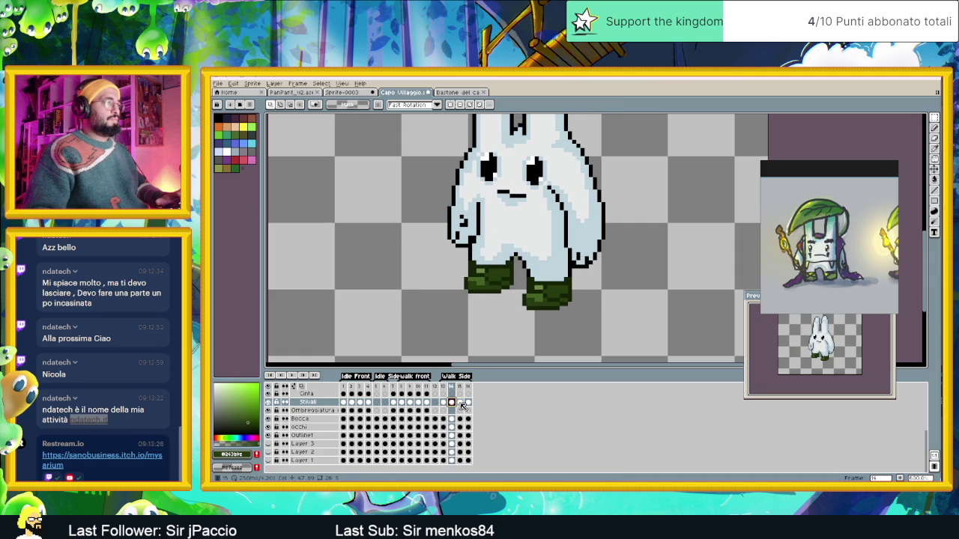
# On frame 15, toggle the Stivali boots layer off and on twice to compare.
pyautogui.click(460, 404)
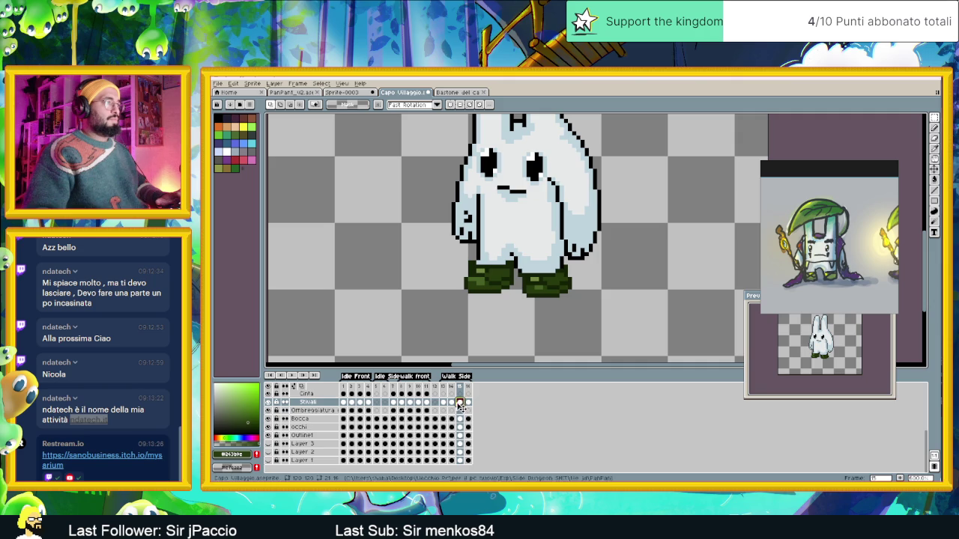
pyautogui.click(268, 402)
pyautogui.click(268, 402)
pyautogui.click(269, 403)
pyautogui.click(269, 403)
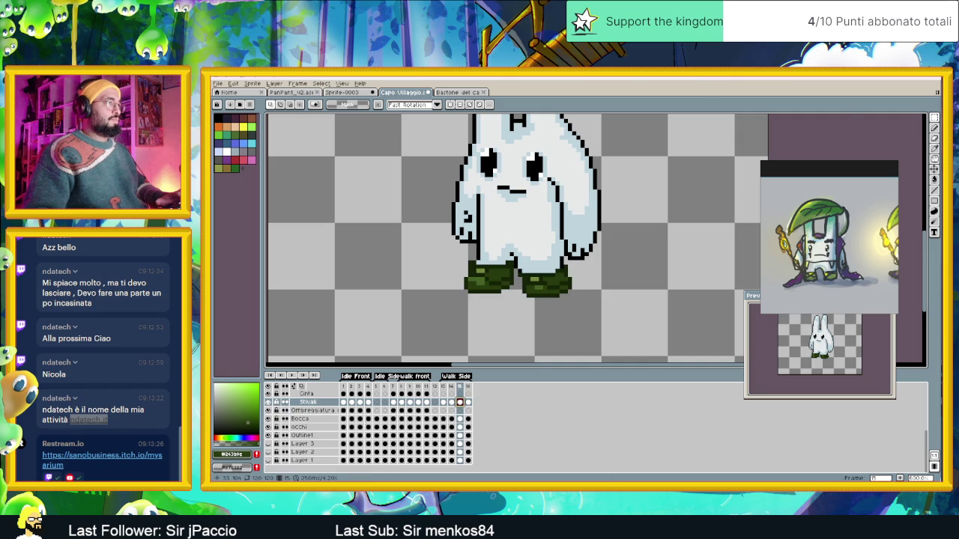
# Switch to the Pencil (B) and start the walk animation playing.
pyautogui.scroll(1, 510, 266)
pyautogui.scroll(1, 509, 266)
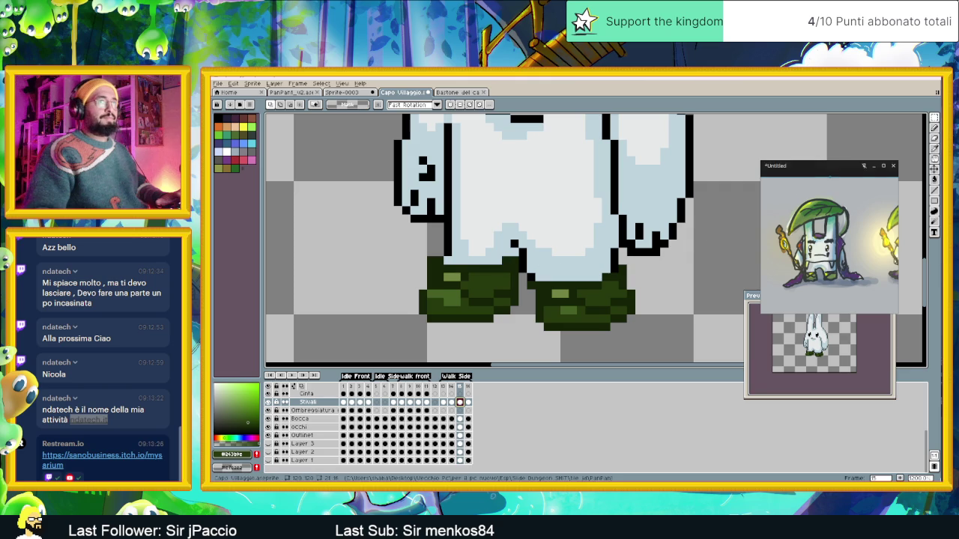
pyautogui.press('b')
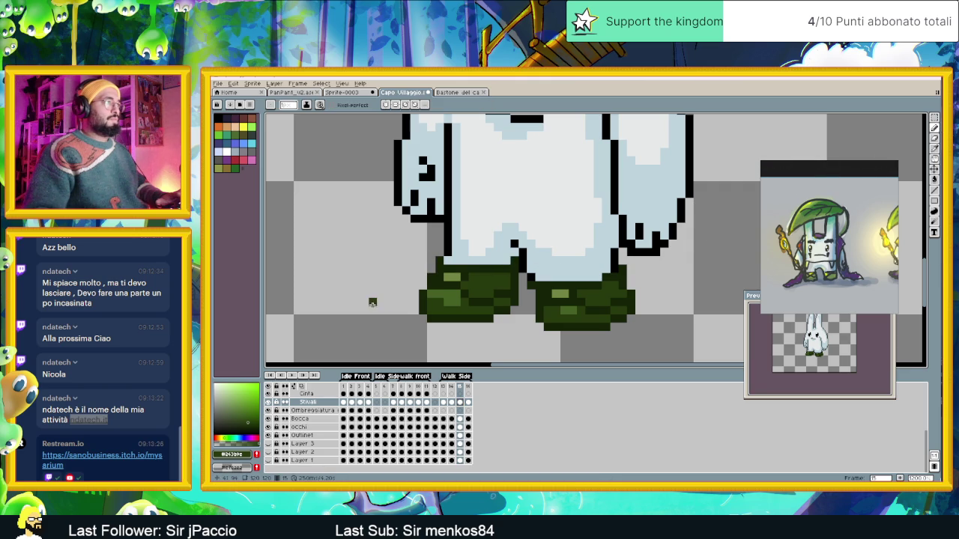
pyautogui.scroll(-2, 453, 324)
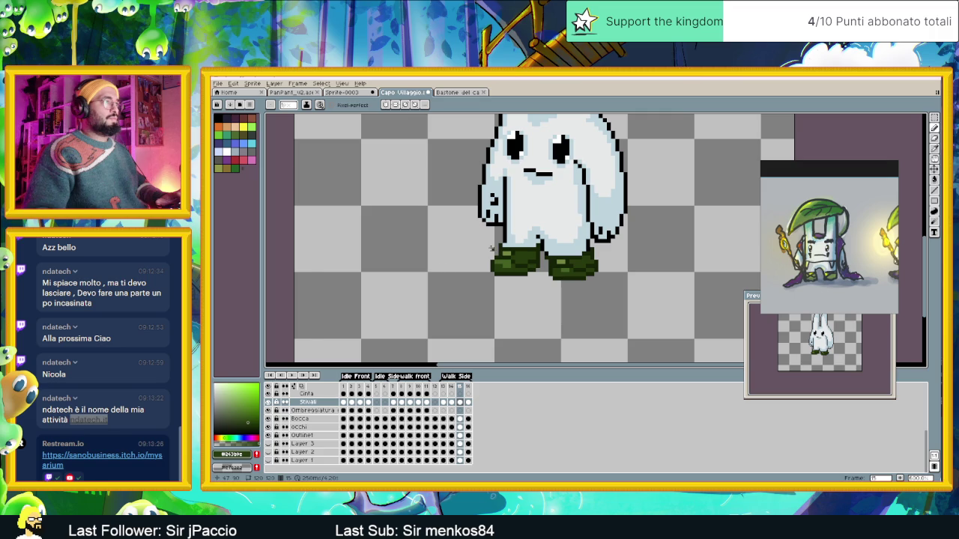
pyautogui.scroll(-1, 492, 248)
pyautogui.scroll(-1, 491, 248)
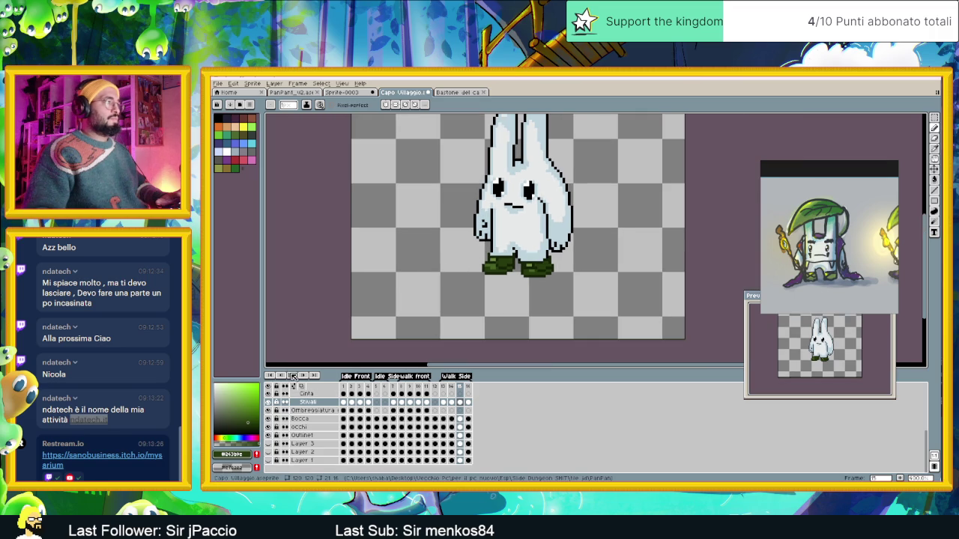
pyautogui.click(293, 375)
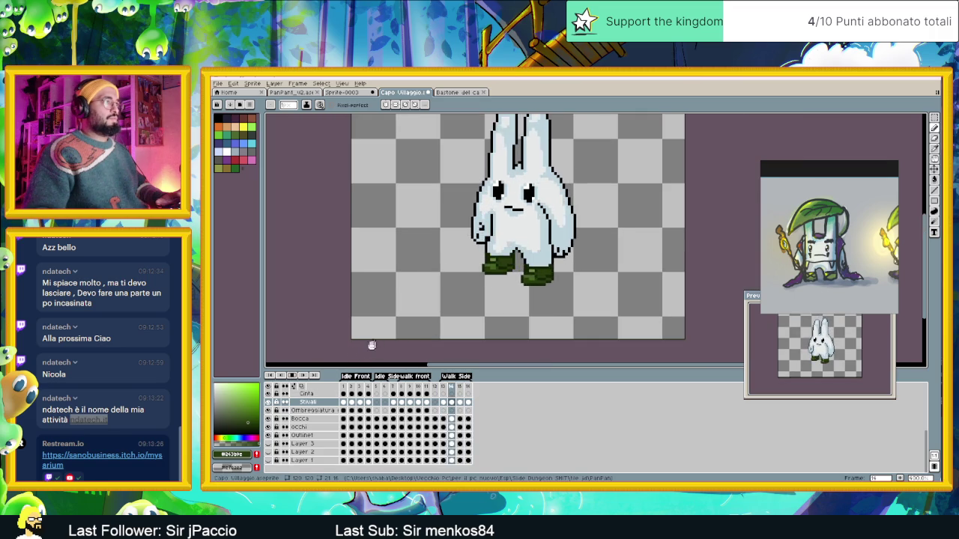
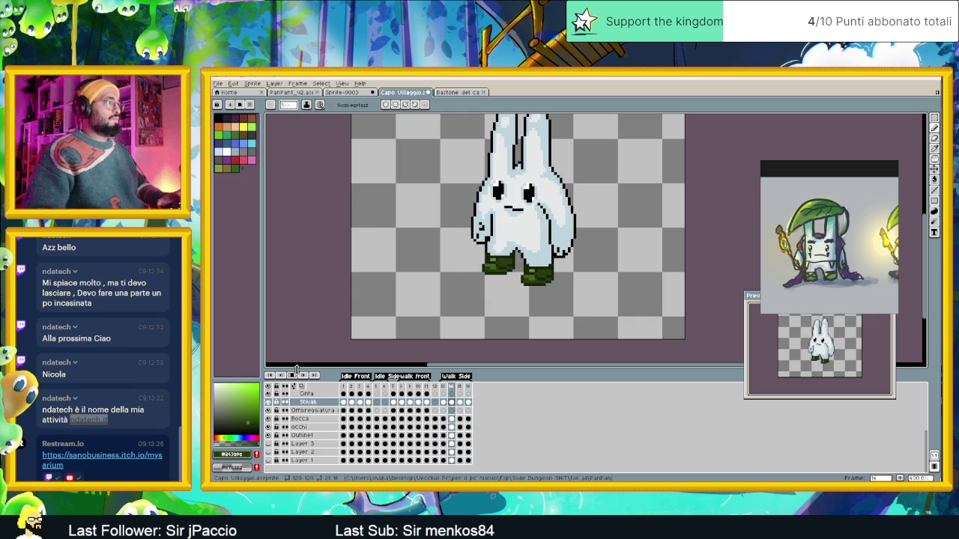
# Sample the boot's dark green and zoom in on walk-side frame 14 of the Stivali layer.
pyautogui.scroll(1, 496, 250)
pyautogui.scroll(1, 496, 250)
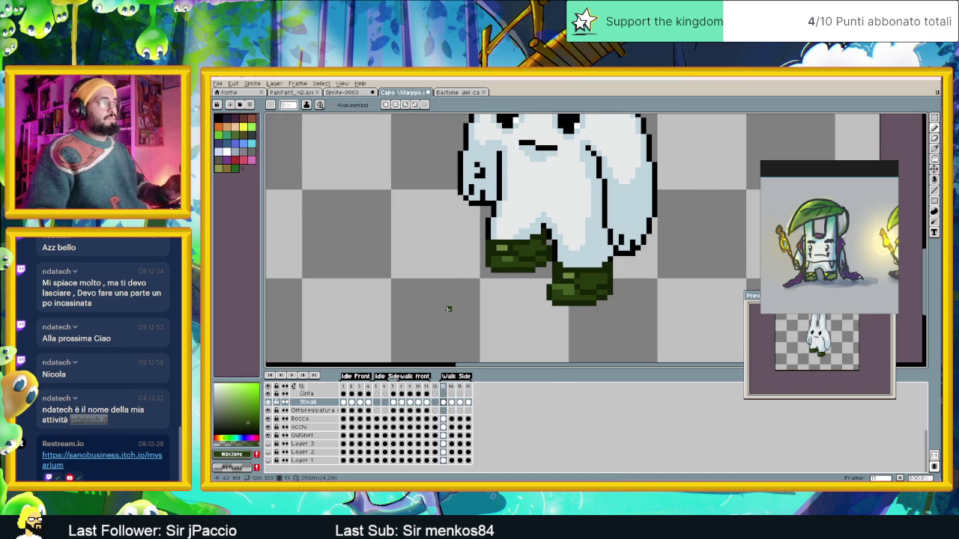
pyautogui.keyDown('alt'); pyautogui.click(488, 239); pyautogui.keyUp('alt')
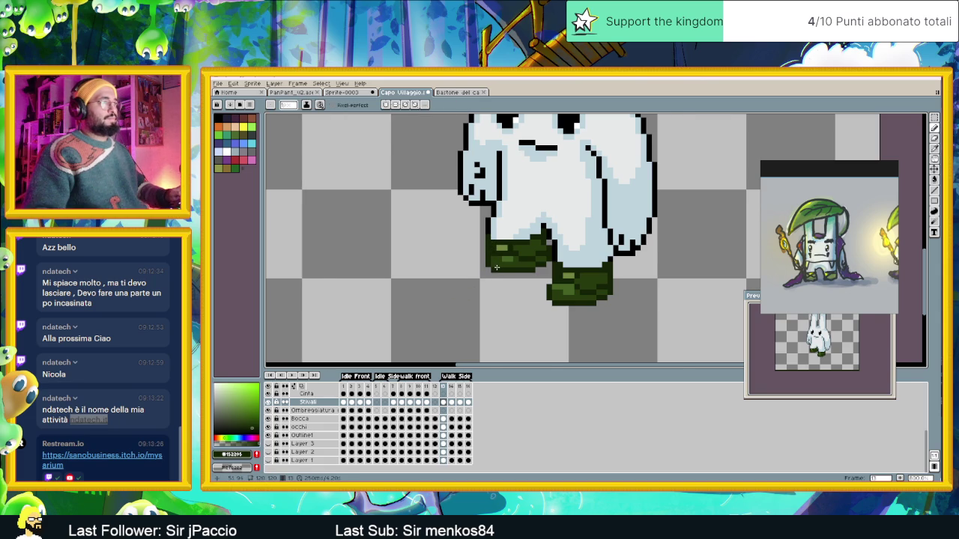
pyautogui.scroll(-1, 496, 267)
pyautogui.click(460, 388)
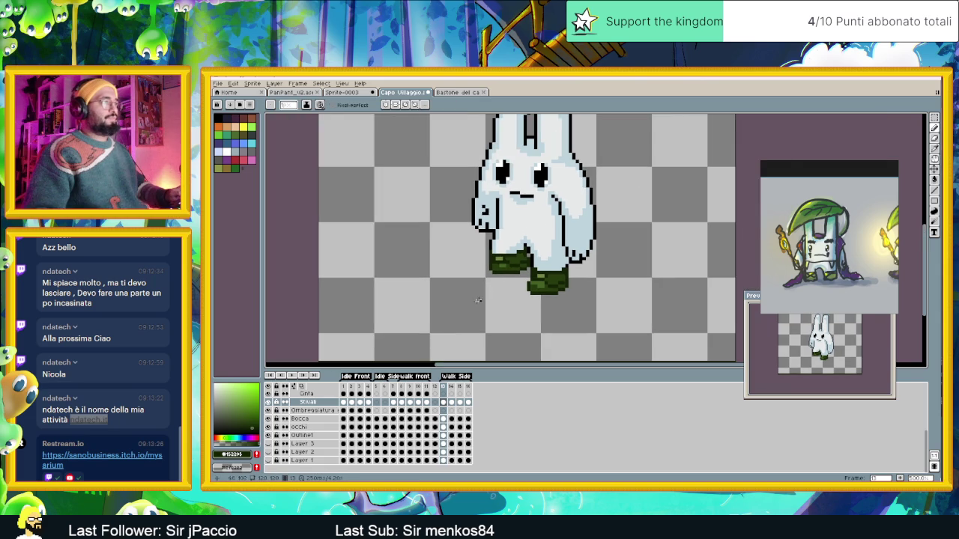
pyautogui.click(452, 405)
pyautogui.scroll(2, 470, 274)
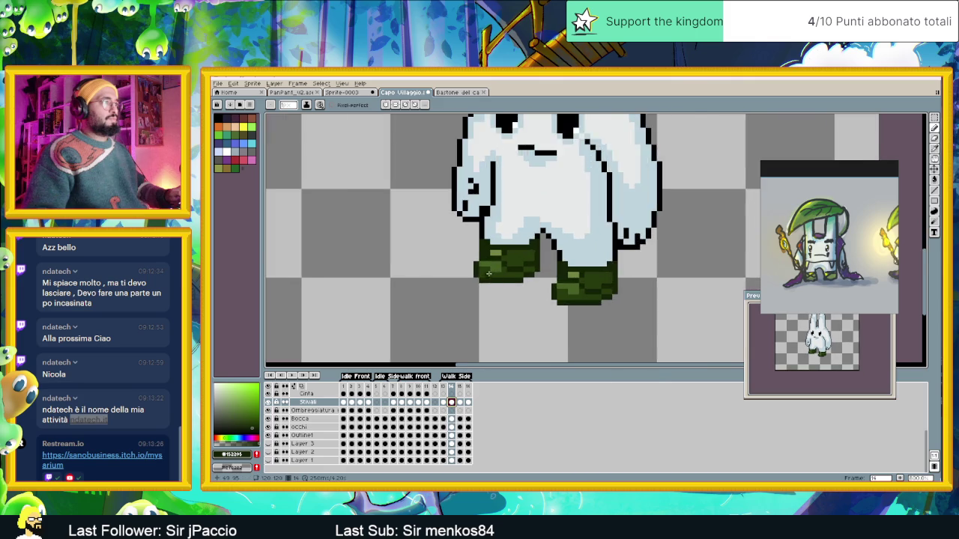
pyautogui.scroll(1, 469, 274)
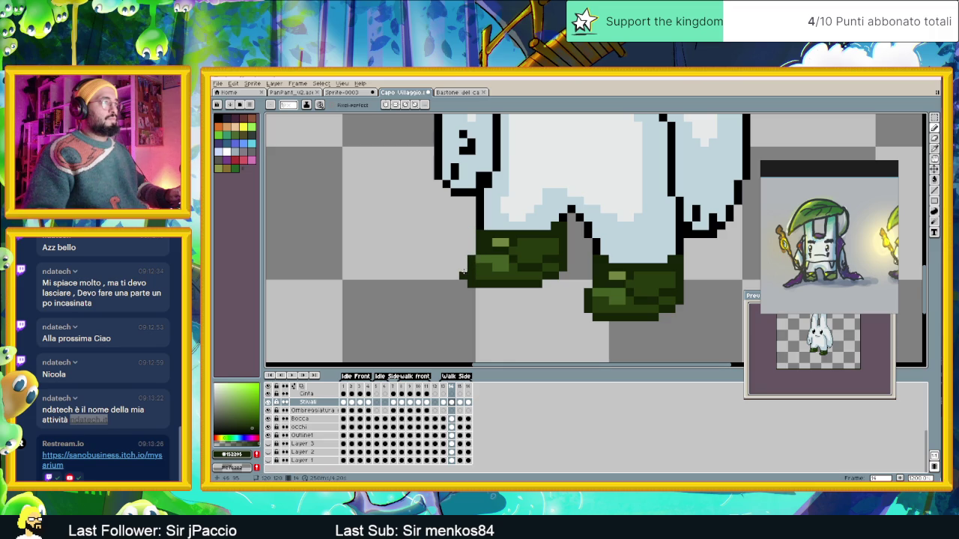
# Repaint the left boot's stray black pixels with the boot's dark and olive greens.
pyautogui.click(500, 284)
pyautogui.keyDown('alt'); pyautogui.click(483, 283); pyautogui.keyUp('alt')
pyautogui.moveTo(483, 282); pyautogui.dragTo(481, 282)
pyautogui.keyDown('alt'); pyautogui.click(502, 285); pyautogui.keyUp('alt')
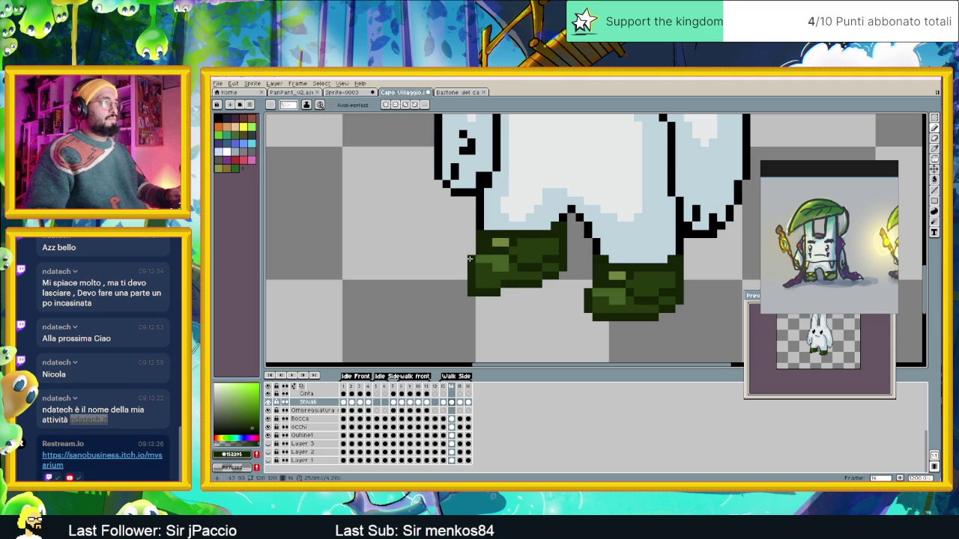
pyautogui.keyDown('alt'); pyautogui.click(476, 256); pyautogui.keyUp('alt')
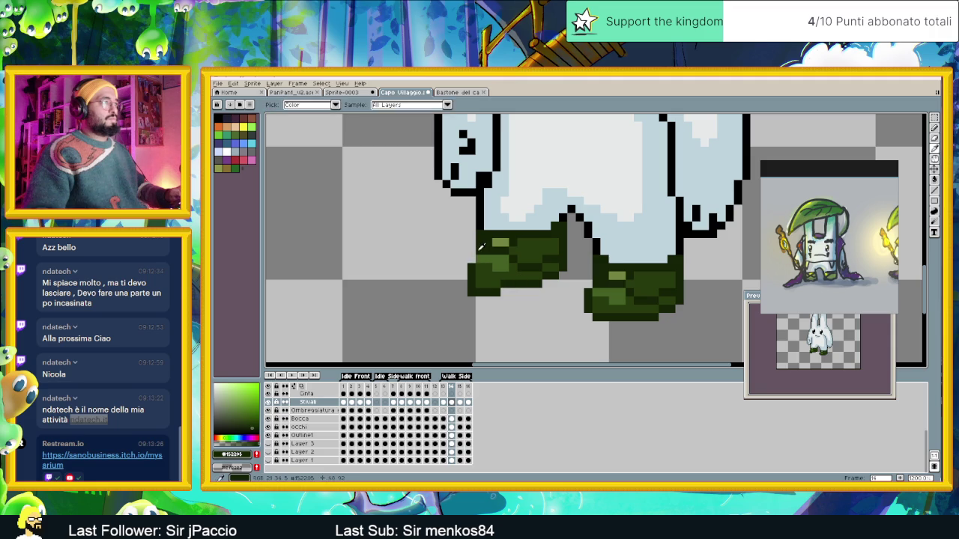
pyautogui.keyDown('alt'); pyautogui.click(486, 265); pyautogui.keyUp('alt')
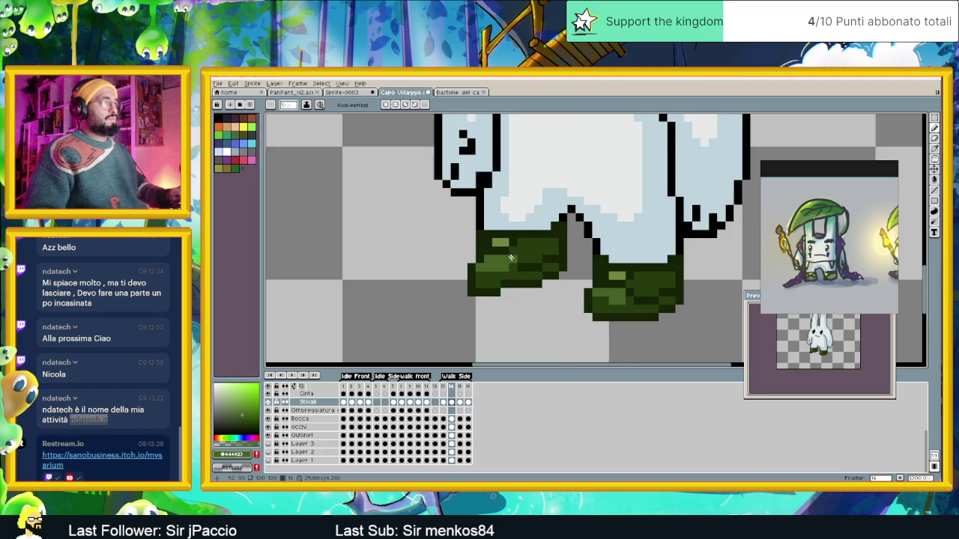
pyautogui.scroll(-1, 509, 257)
pyautogui.scroll(-1, 508, 256)
pyautogui.scroll(-1, 508, 257)
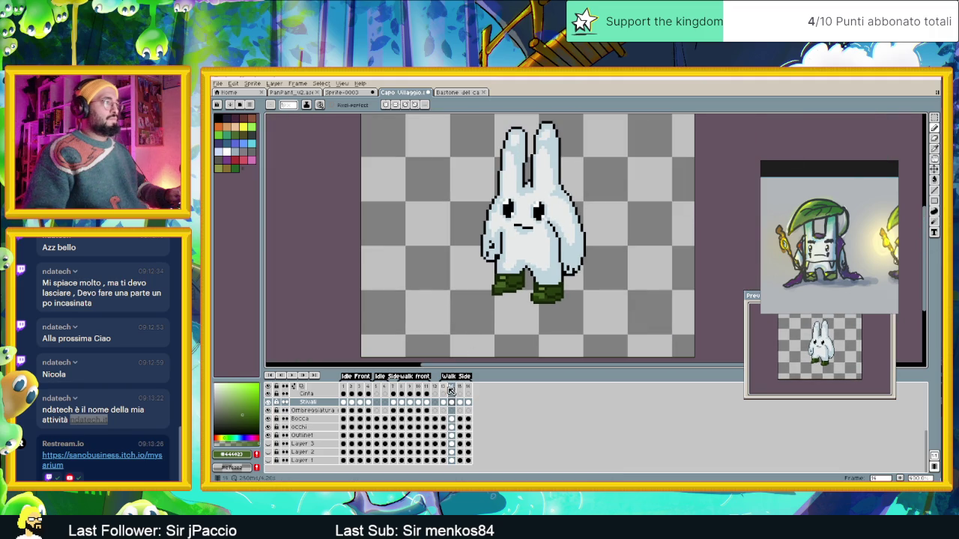
pyautogui.press('Left')
pyautogui.click(452, 386)
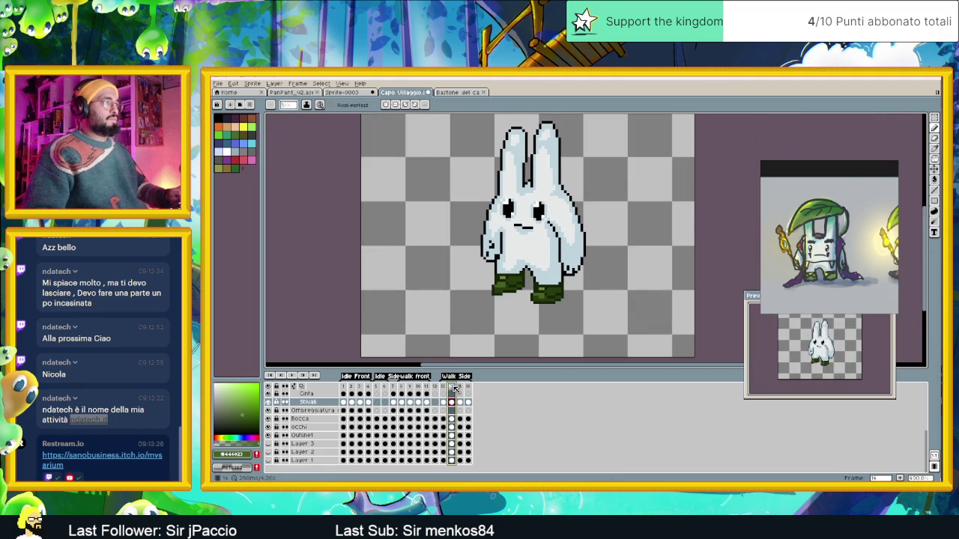
pyautogui.click(460, 387)
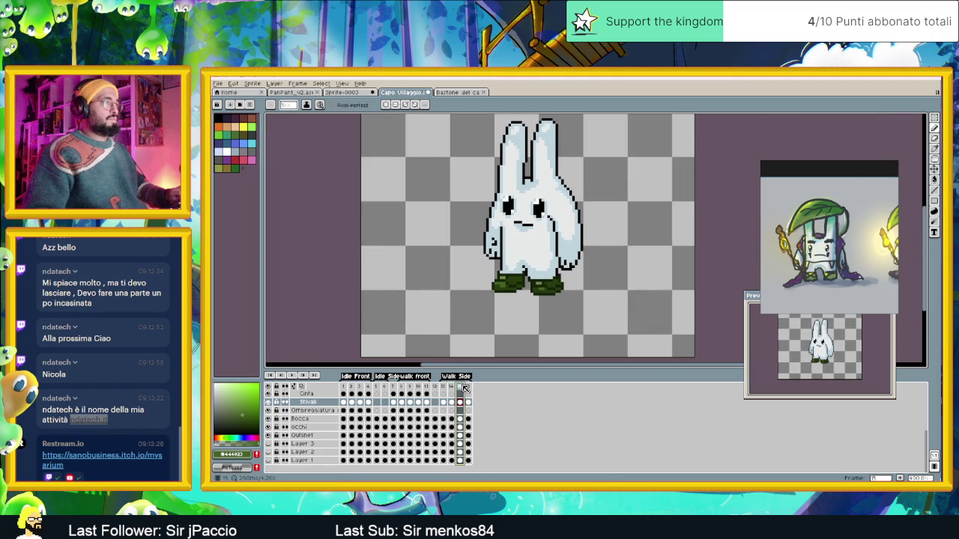
pyautogui.click(468, 387)
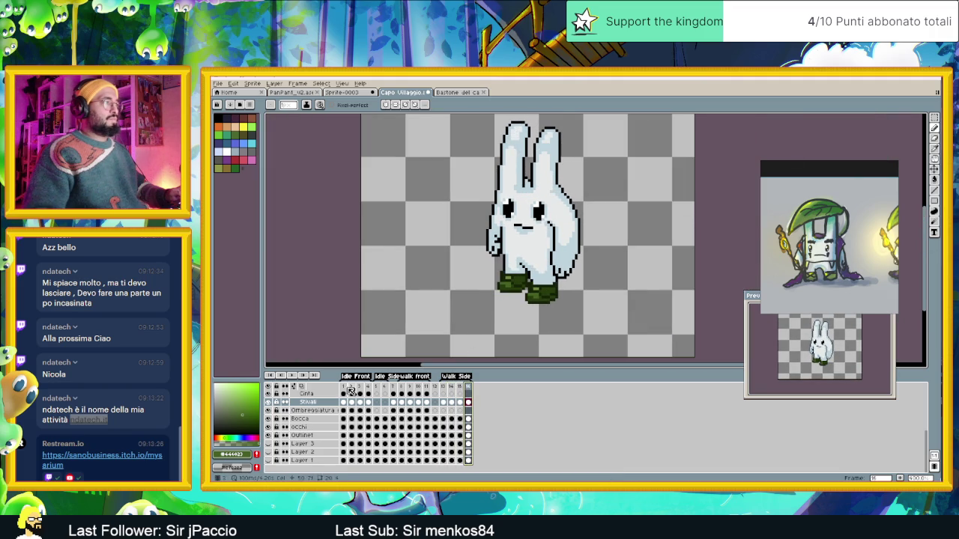
pyautogui.click(292, 375)
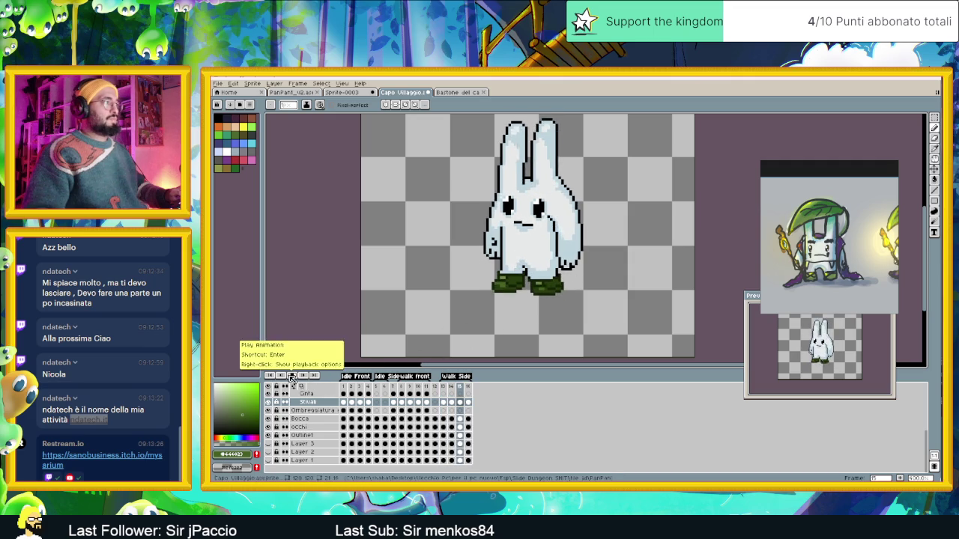
pyautogui.scroll(1, 507, 285)
pyautogui.scroll(1, 497, 303)
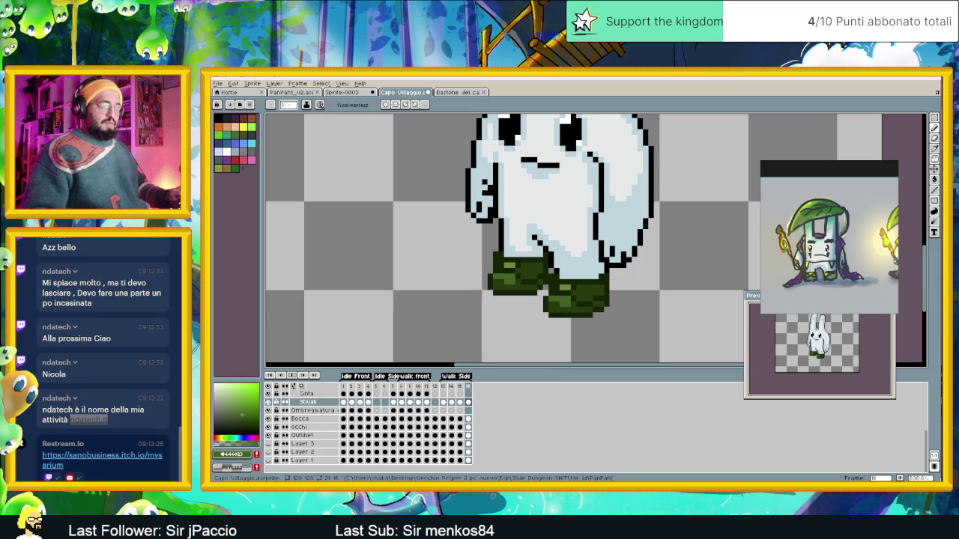
pyautogui.hotkey('alt', 'Tab')
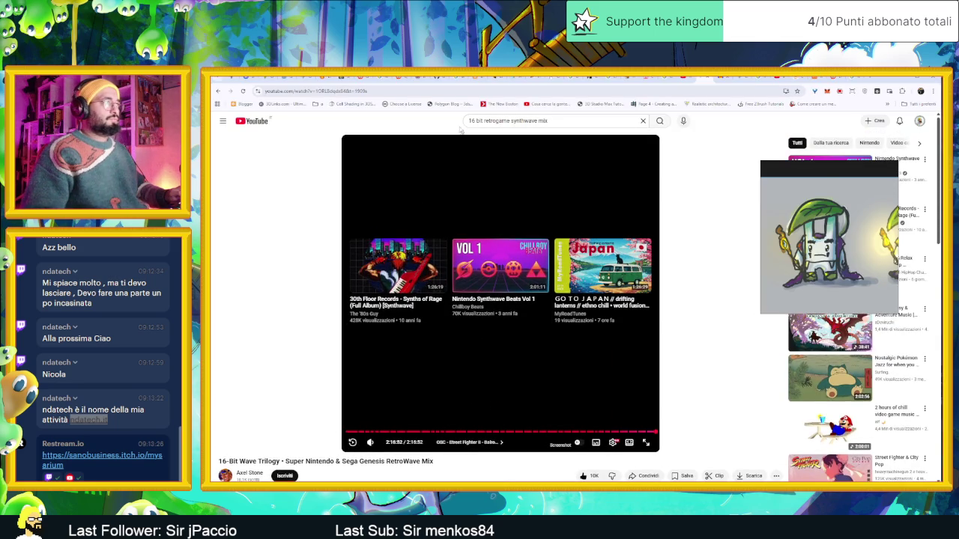
# Search YouTube for 'zelda music', start the Zelda Music To Relax/Study/Work/Game video, and return to Aseprite.
pyautogui.tripleClick(497, 121)
pyautogui.write('z')
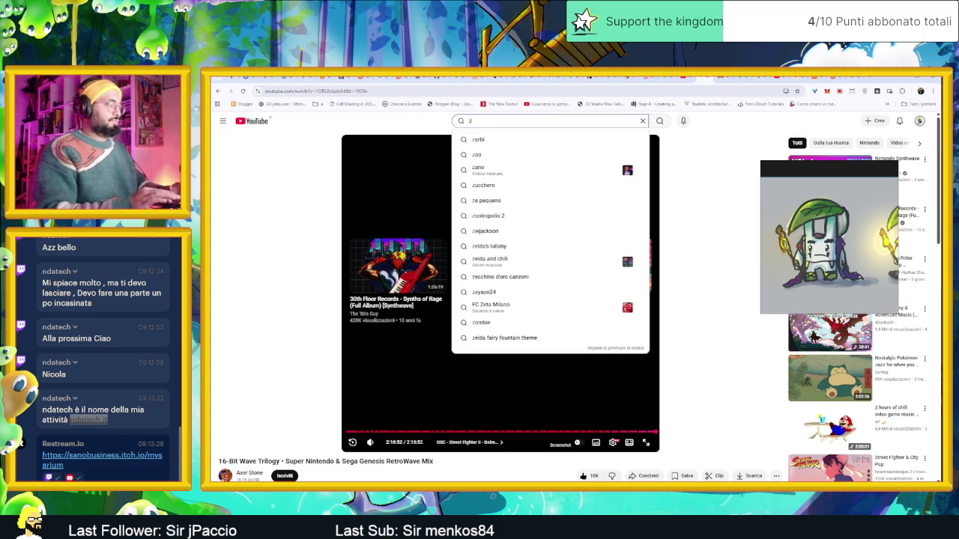
pyautogui.write('elda music')
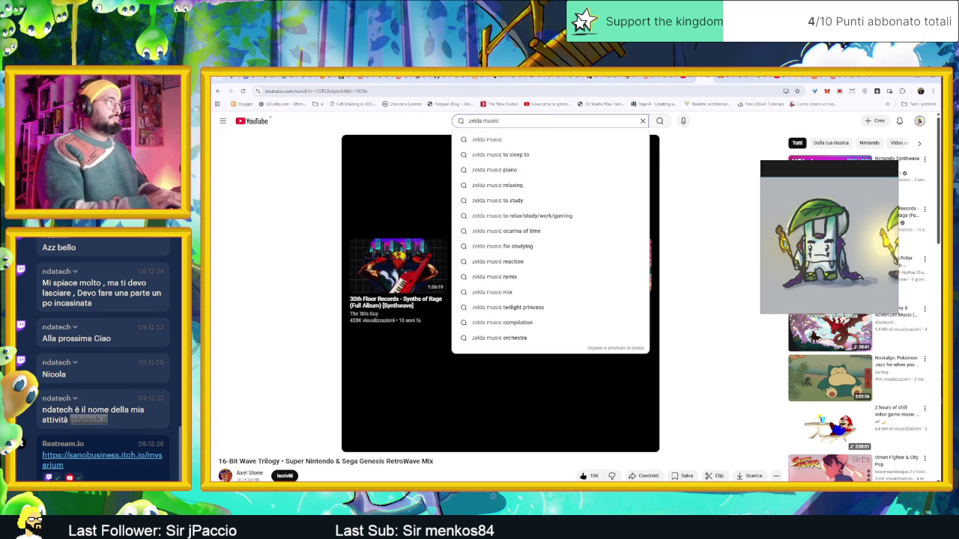
pyautogui.press('Return')
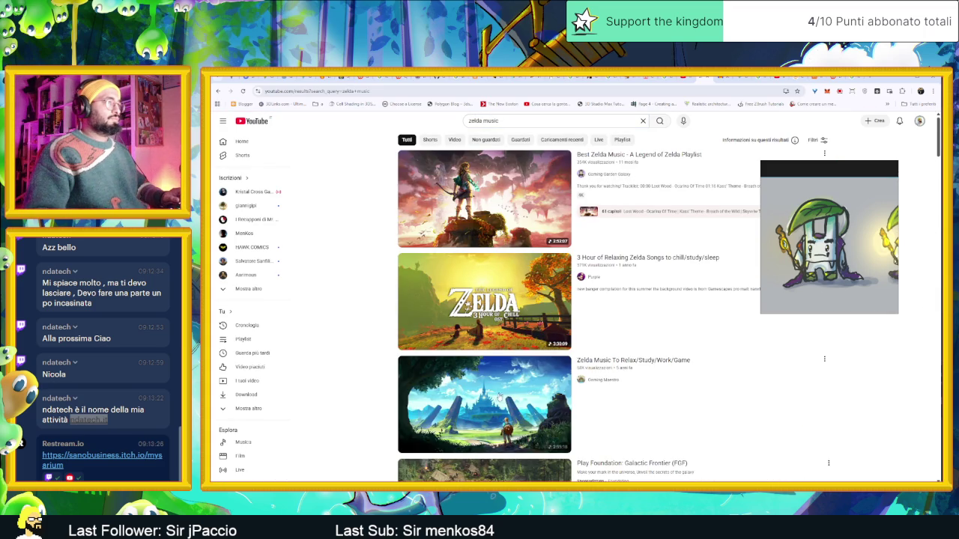
pyautogui.click(540, 363)
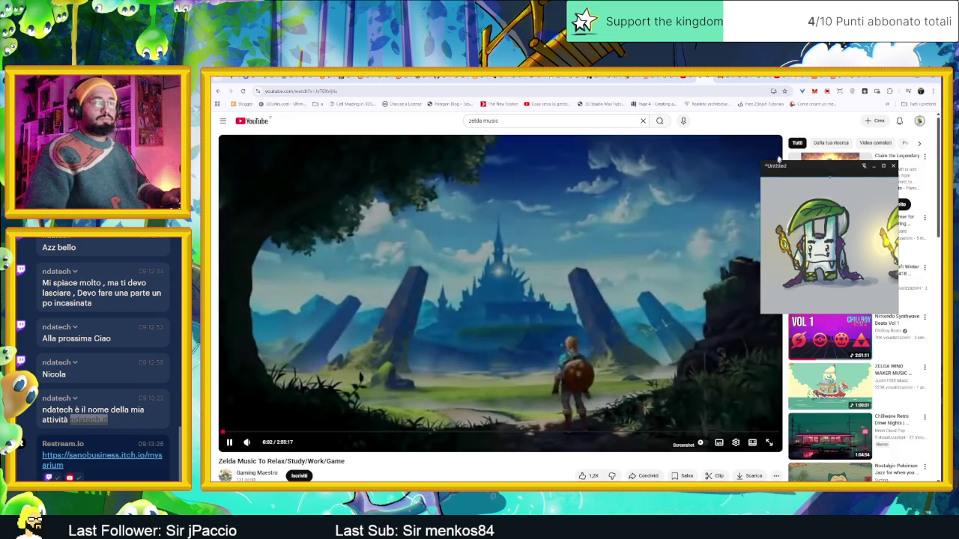
pyautogui.click(898, 78)
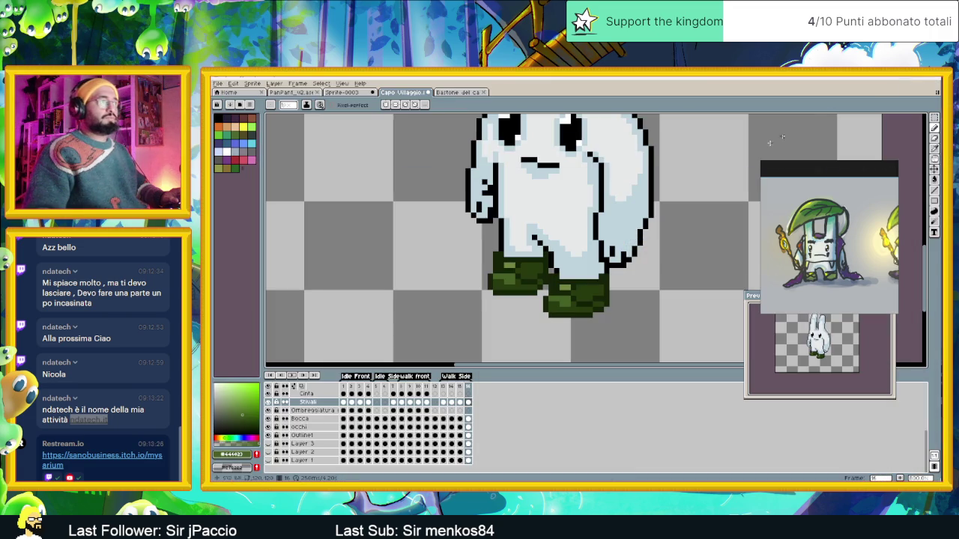
# Erase the stray pixel at the left boot's lower-left corner on frame 14, then preview the walk.
pyautogui.click(443, 387)
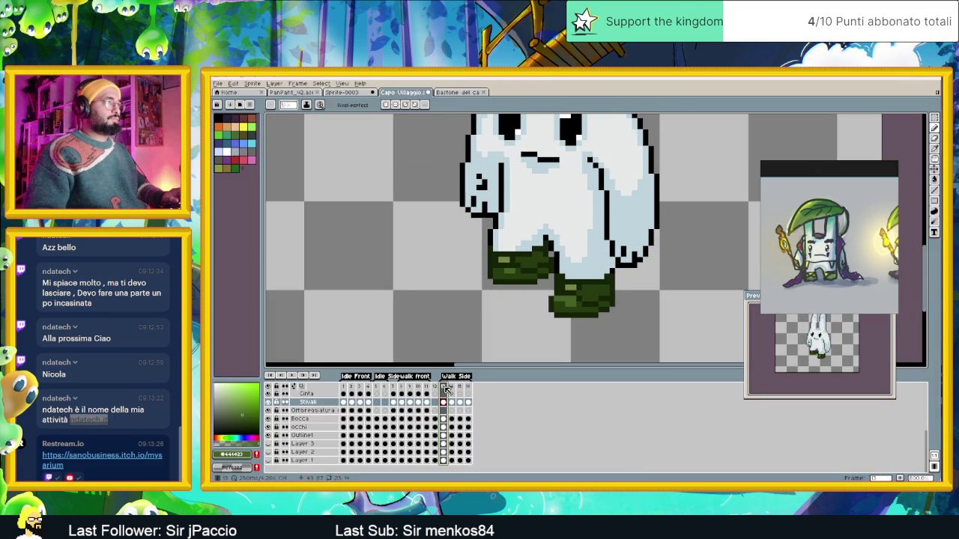
pyautogui.click(453, 387)
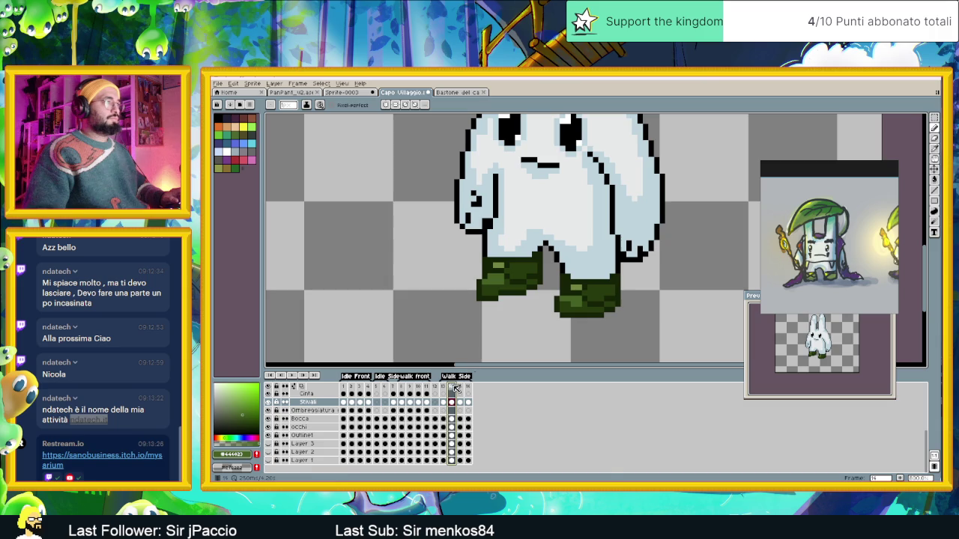
pyautogui.scroll(1, 485, 298)
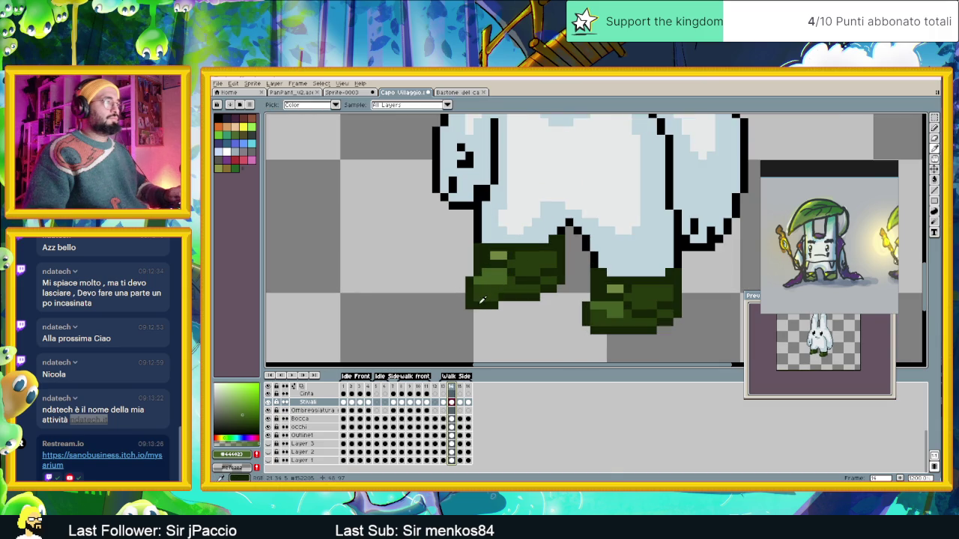
pyautogui.click(470, 304)
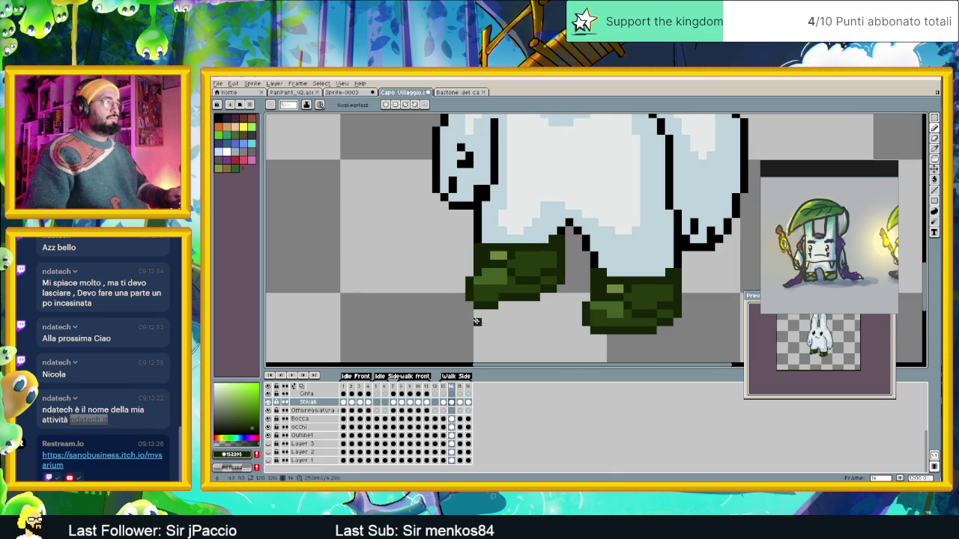
pyautogui.press('Left')
pyautogui.click(453, 391)
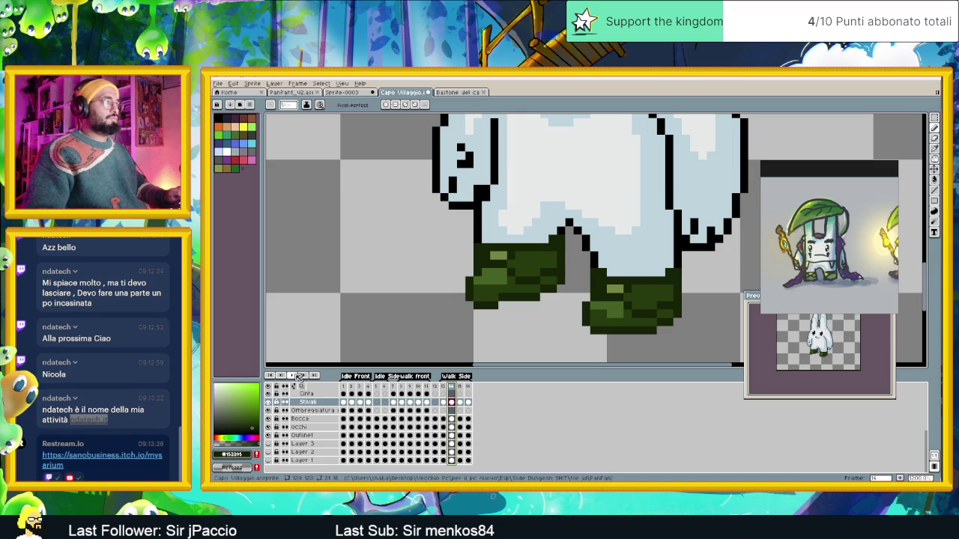
pyautogui.click(292, 375)
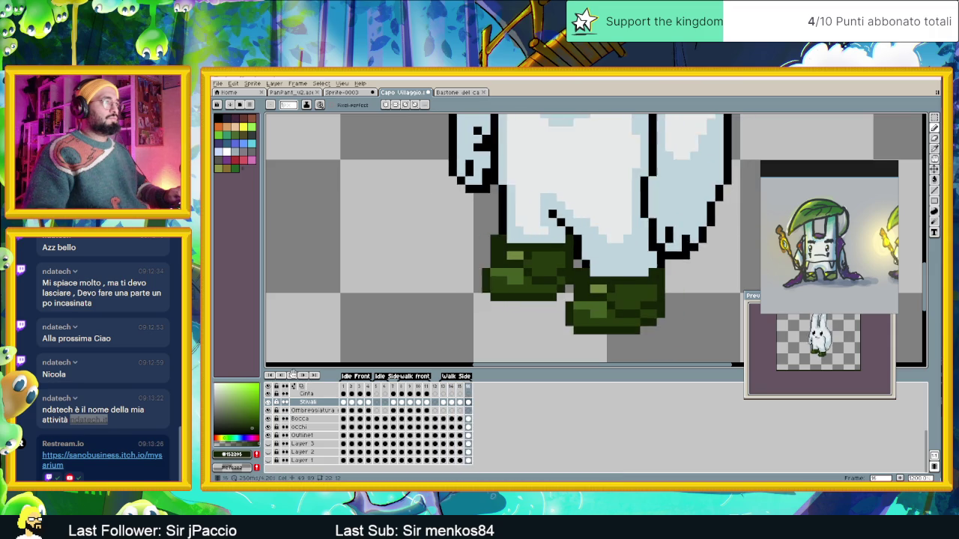
pyautogui.click(452, 404)
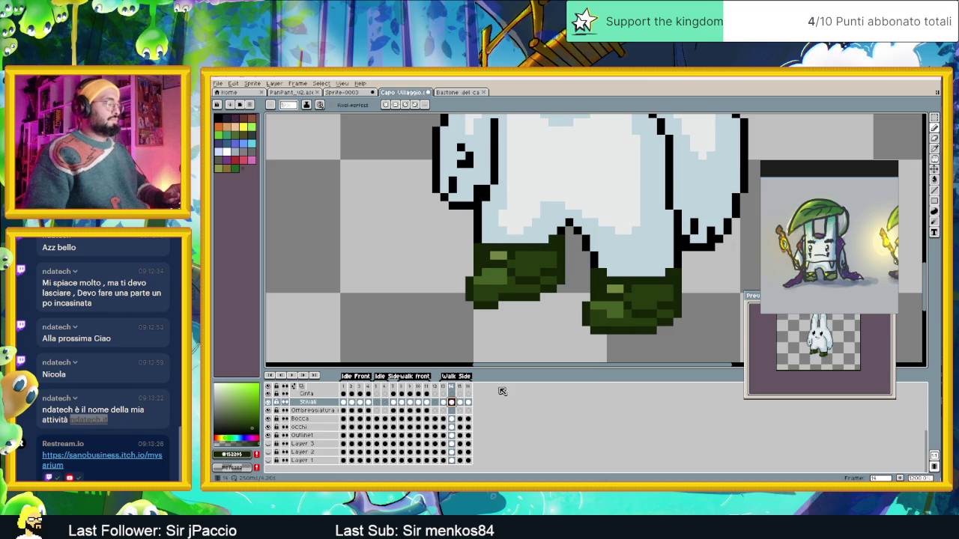
# Delete the existing left boot on frame 14 using a rectangular selection.
pyautogui.click(934, 117)
pyautogui.moveTo(449, 202); pyautogui.dragTo(517, 266)
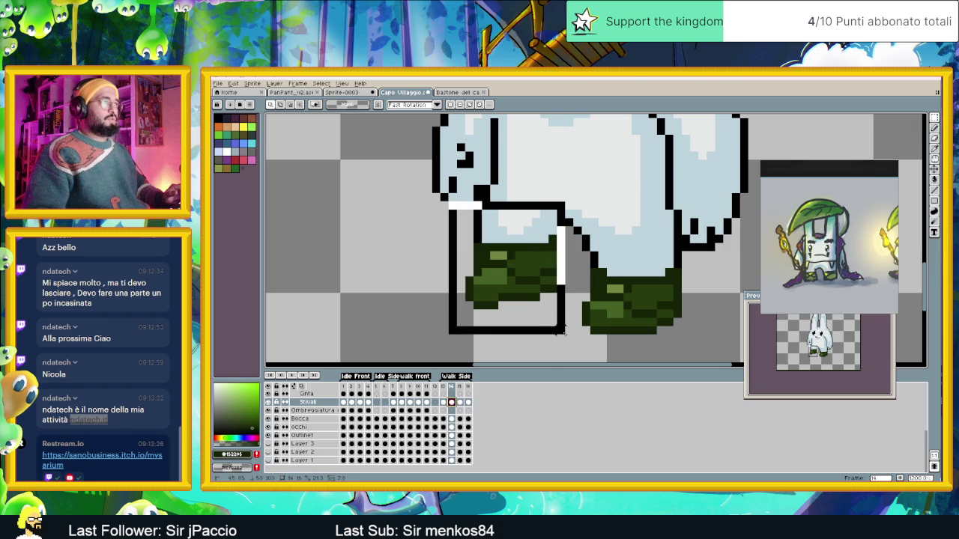
pyautogui.moveTo(445, 214); pyautogui.dragTo(567, 332)
pyautogui.press('Delete')
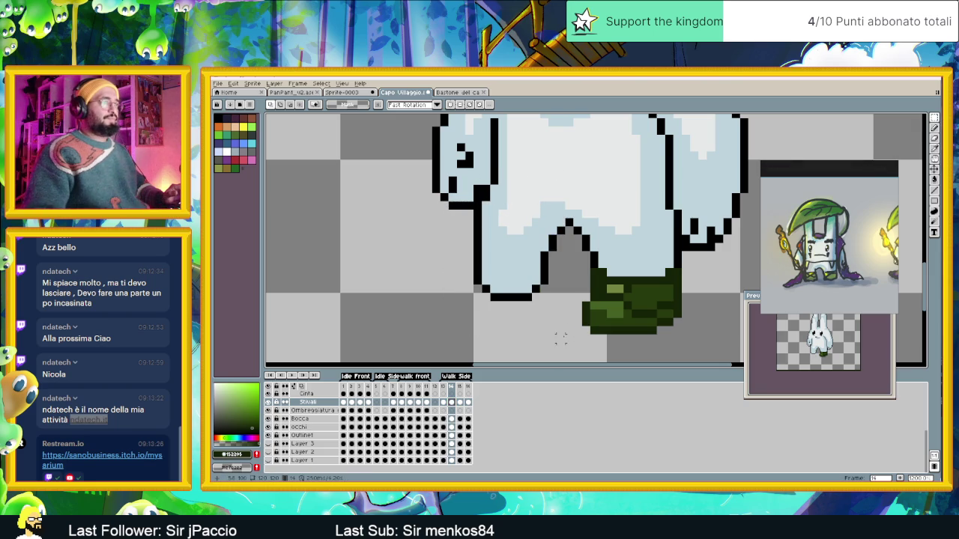
# Paste a copy of the remaining green boot under the bunny's left leg and commit it.
pyautogui.moveTo(700, 251); pyautogui.dragTo(580, 352)
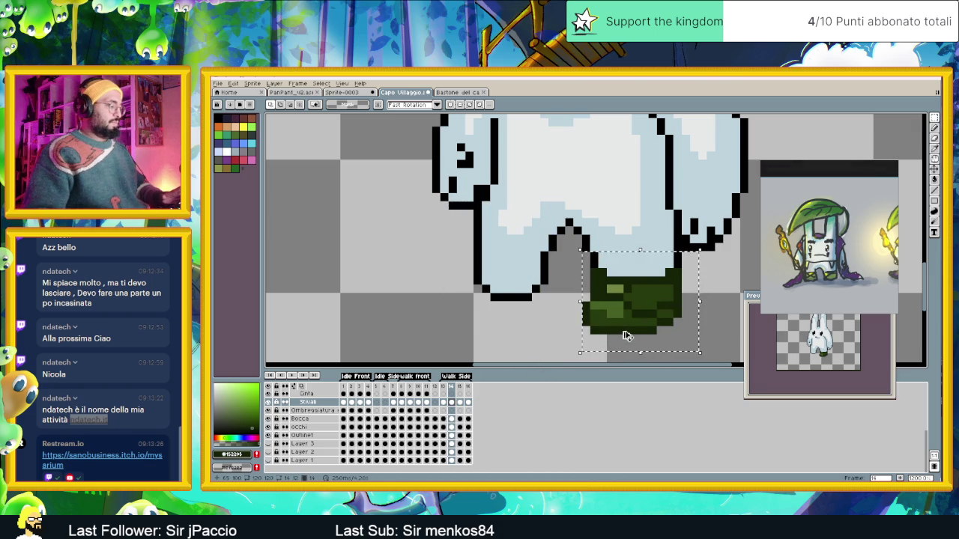
pyautogui.hotkey('ctrl', 'd')
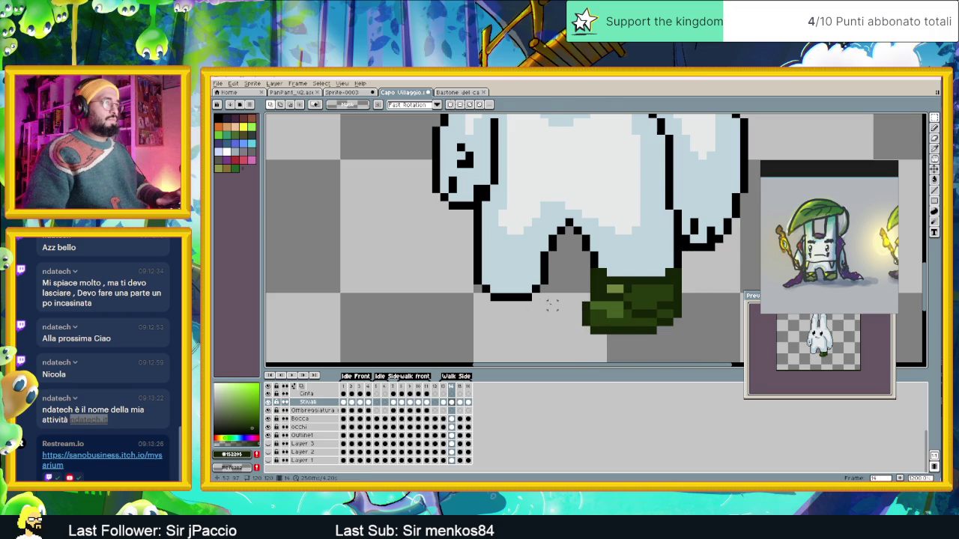
pyautogui.hotkey('ctrl', 'v')
pyautogui.moveTo(639, 299)
pyautogui.mouseDown()
pyautogui.moveTo(507, 288)
pyautogui.moveTo(514, 267)
pyautogui.mouseUp()
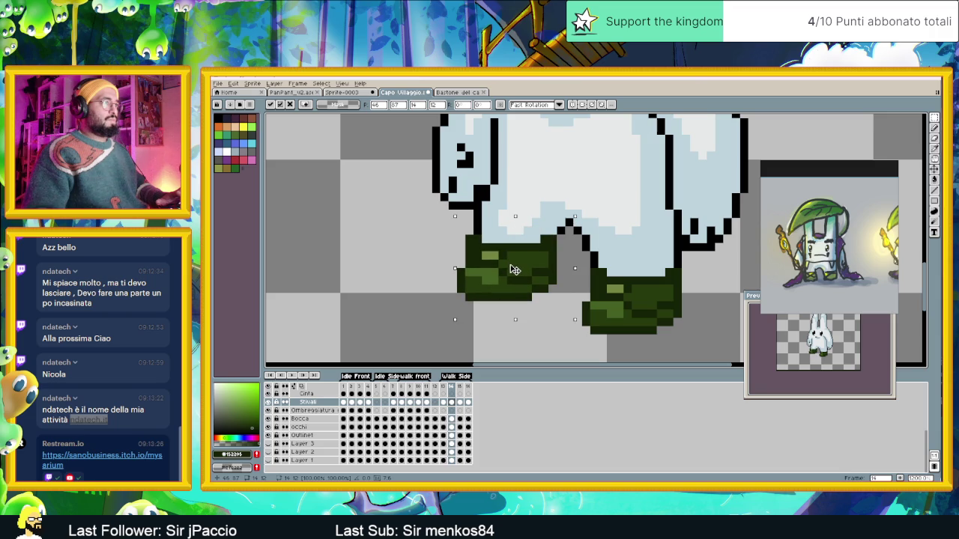
pyautogui.press('Return')
pyautogui.scroll(1, 517, 263)
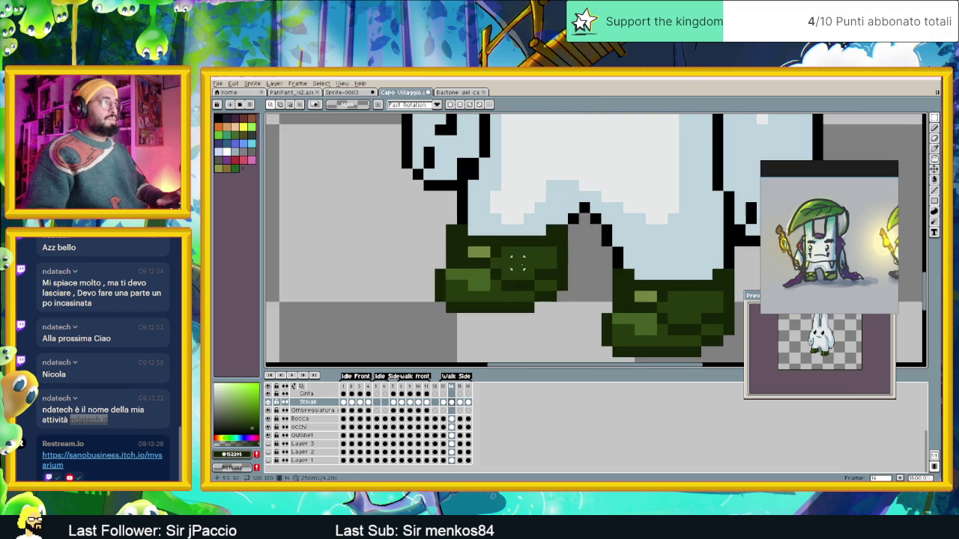
pyautogui.press('b')
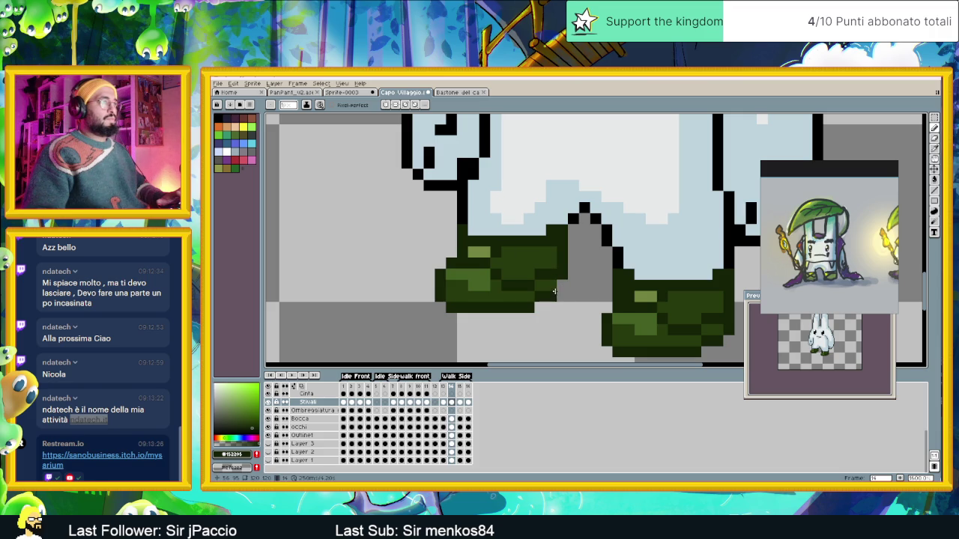
pyautogui.scroll(-3, 556, 287)
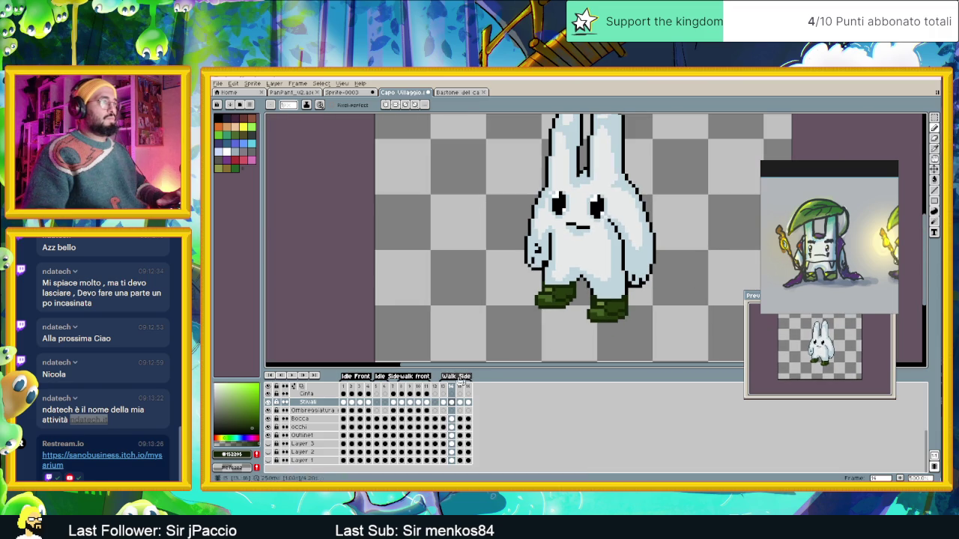
# Play the walk animation, then check frames 14, 15 and 16 individually.
pyautogui.click(292, 376)
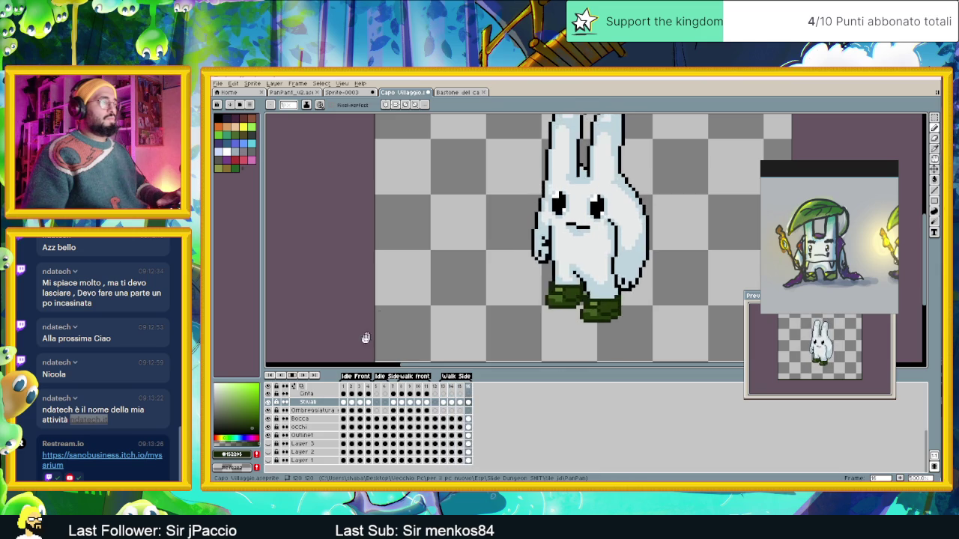
pyautogui.click(293, 377)
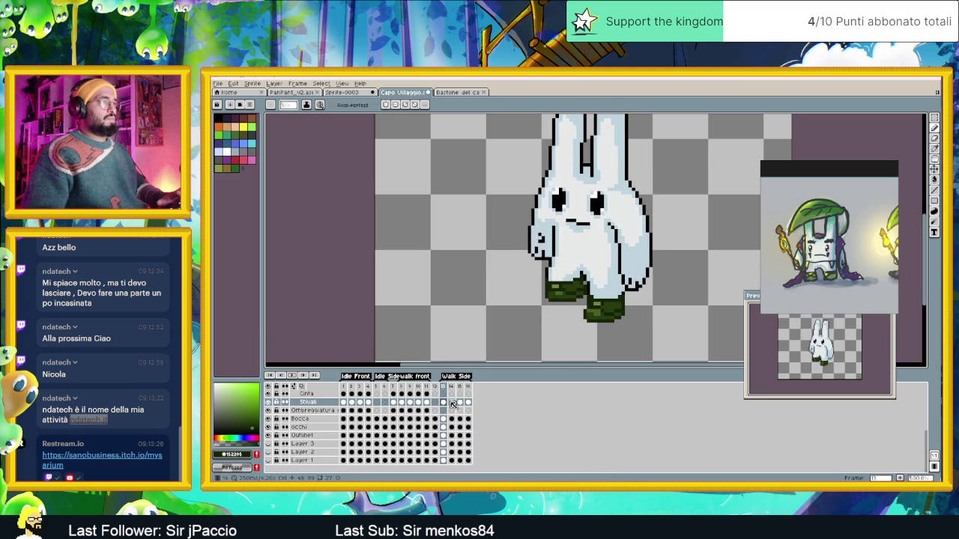
pyautogui.click(452, 403)
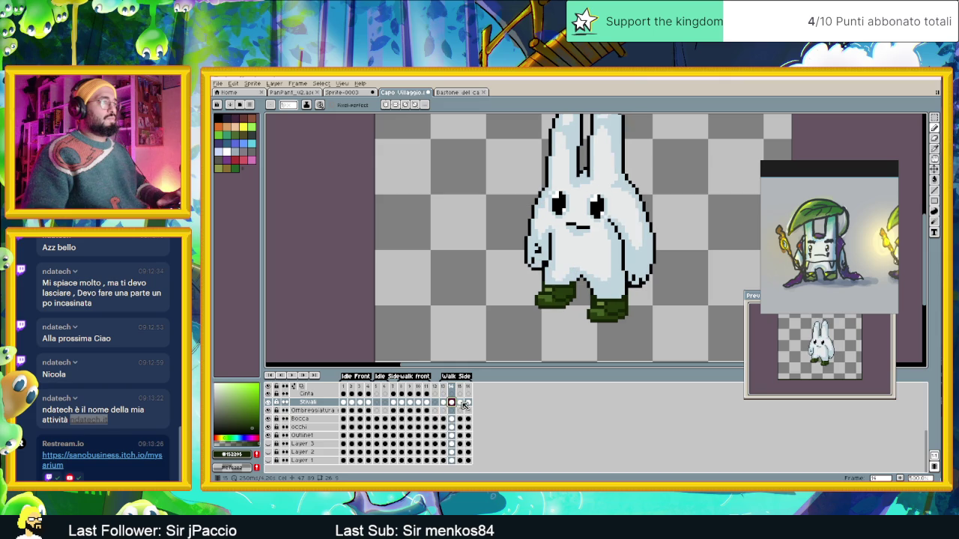
pyautogui.click(459, 403)
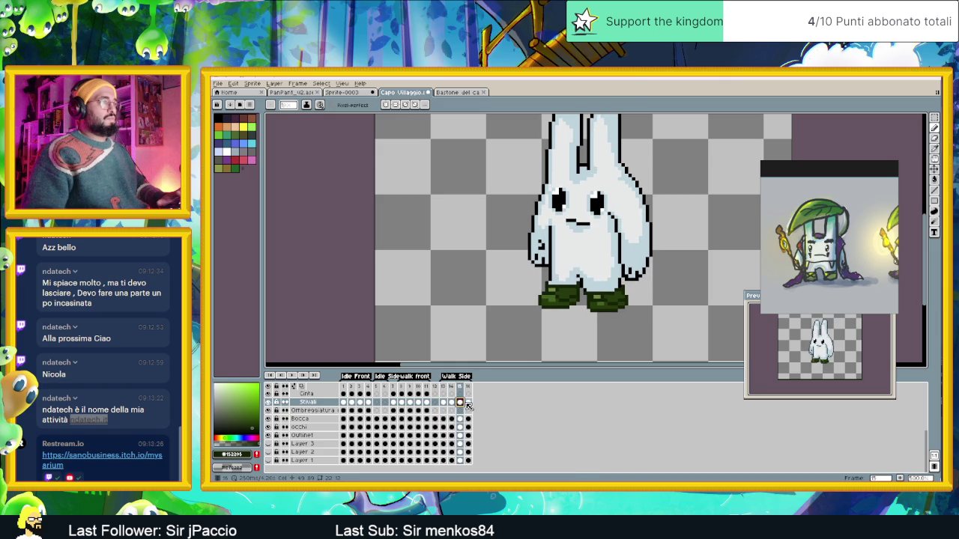
pyautogui.click(468, 403)
pyautogui.scroll(2, 554, 291)
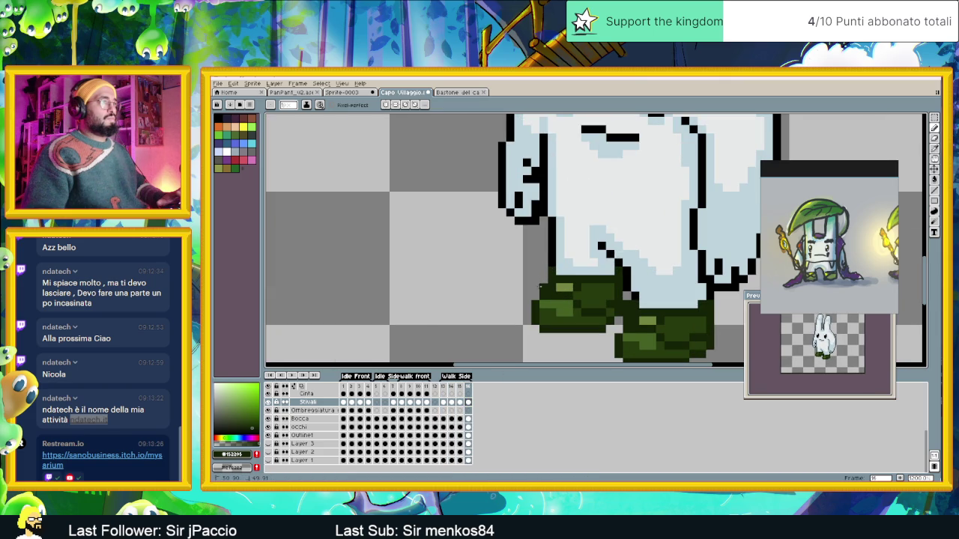
pyautogui.scroll(-1, 502, 311)
pyautogui.scroll(-1, 495, 318)
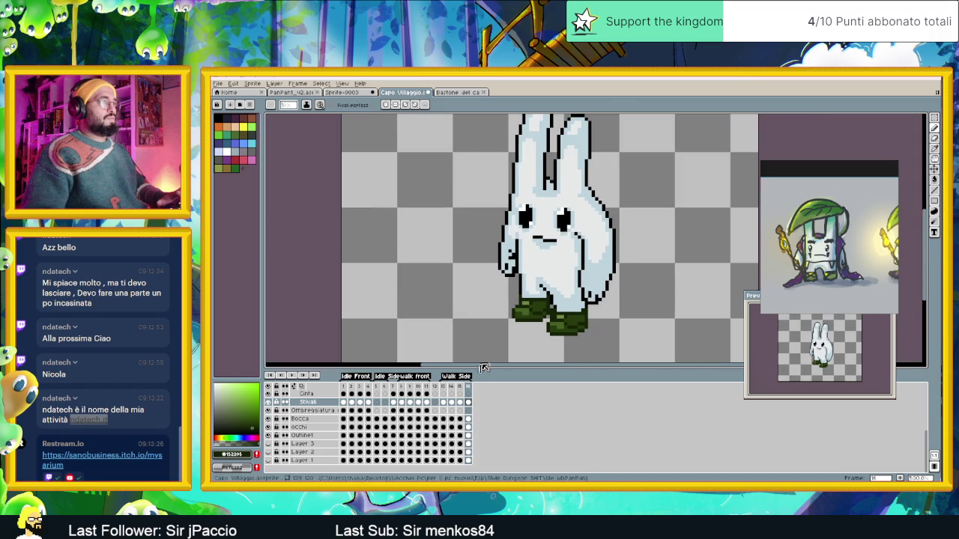
# Select frame 13 on the Stivali layer and play the walk again.
pyautogui.click(447, 405)
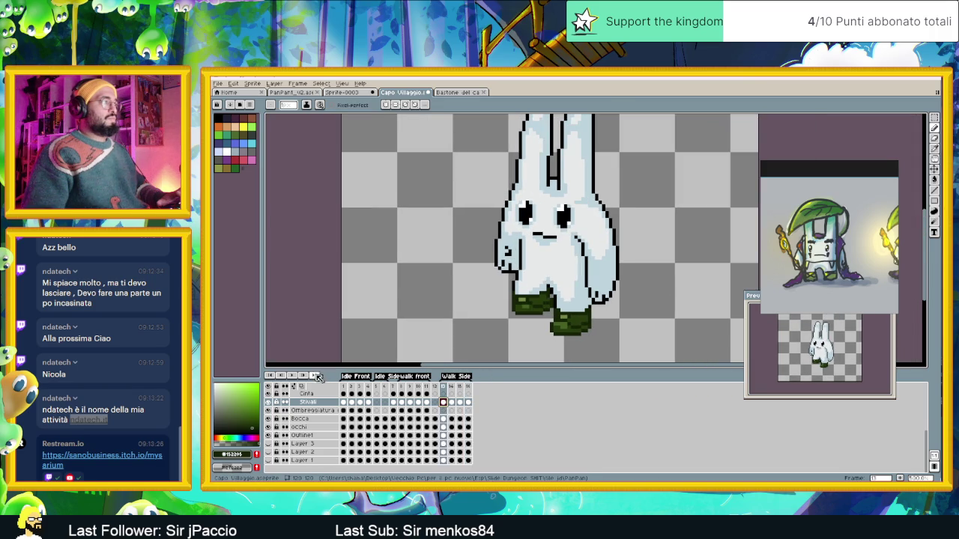
pyautogui.click(296, 380)
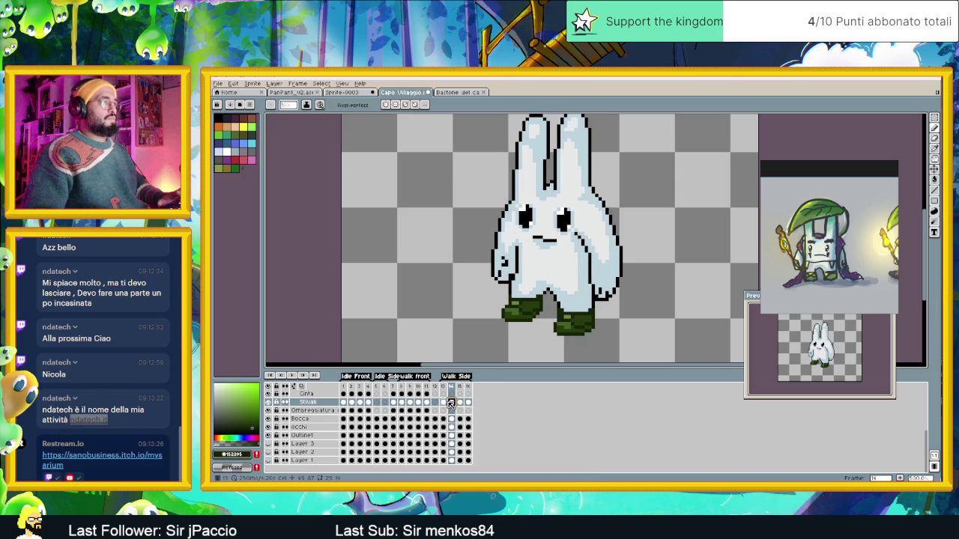
pyautogui.scroll(2, 541, 312)
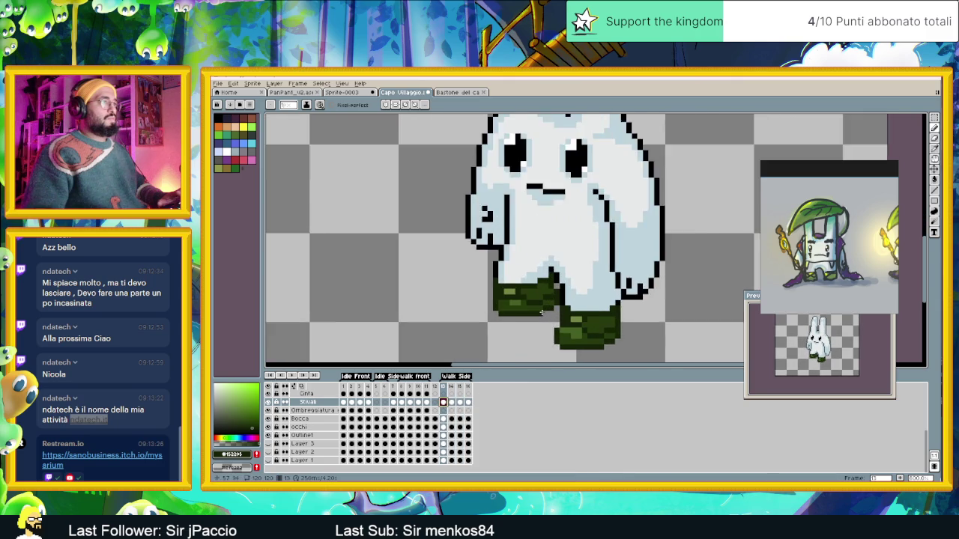
pyautogui.scroll(2, 613, 289)
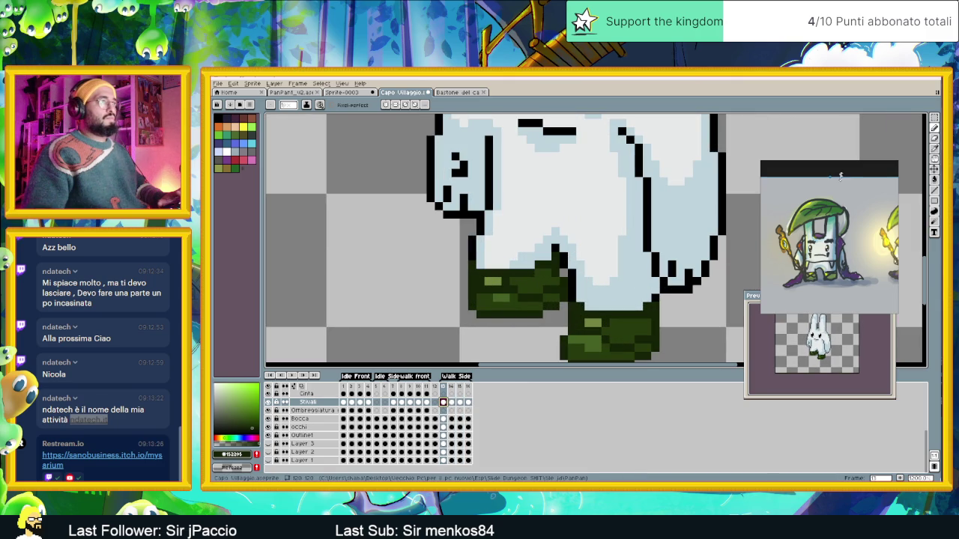
# Shift the left boot on frame 13 down one pixel with a rectangular selection.
pyautogui.click(936, 119)
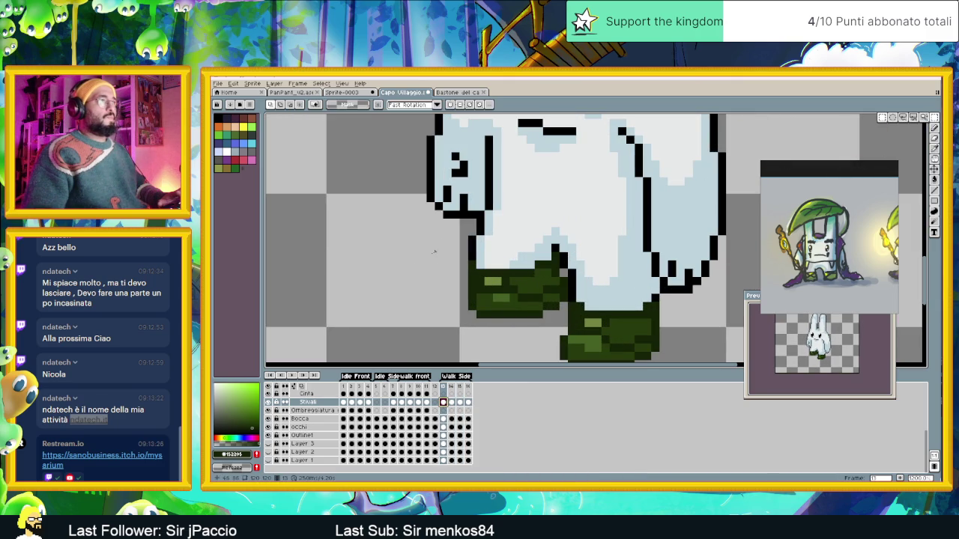
pyautogui.moveTo(444, 245)
pyautogui.mouseDown()
pyautogui.moveTo(555, 322)
pyautogui.moveTo(537, 303)
pyautogui.mouseUp()
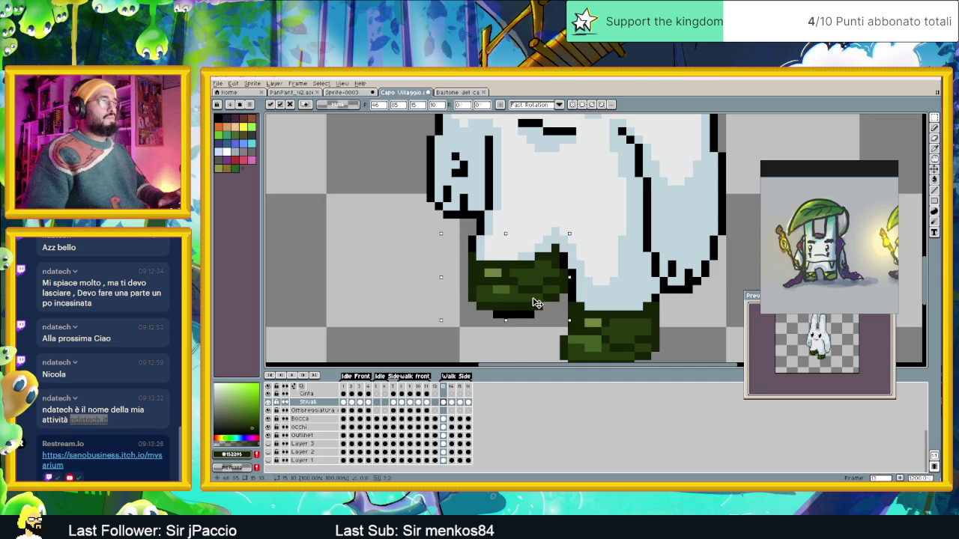
pyautogui.moveTo(538, 303); pyautogui.dragTo(535, 305)
pyautogui.hotkey('ctrl', 'd')
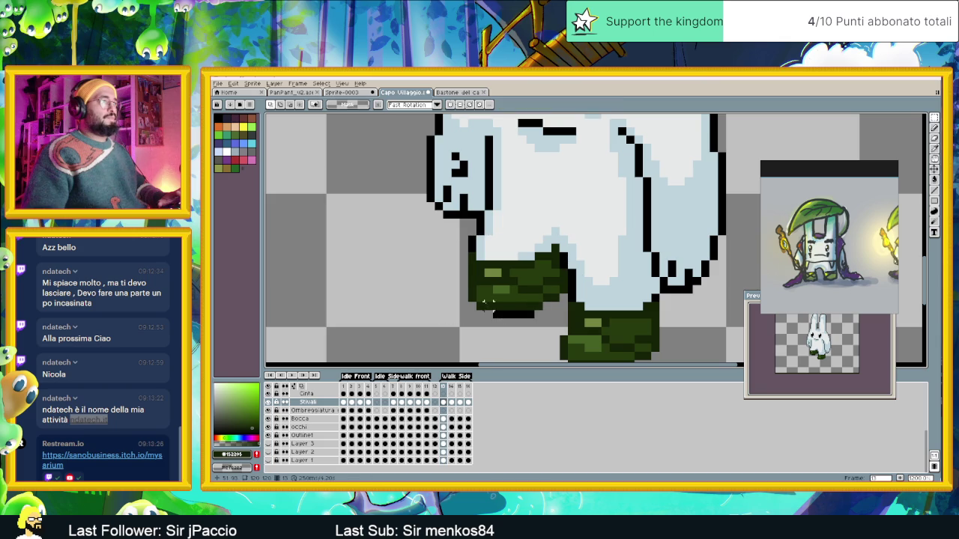
pyautogui.moveTo(478, 270); pyautogui.dragTo(513, 304)
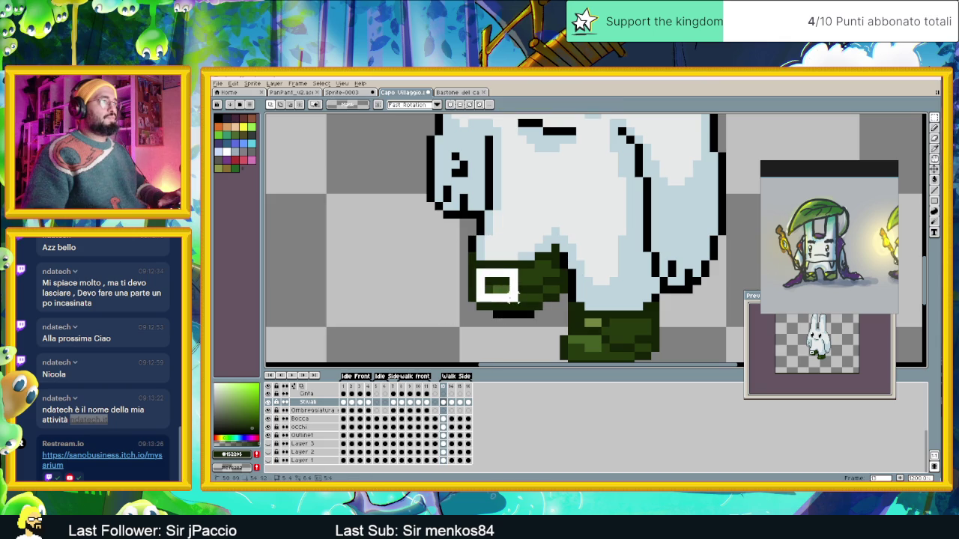
pyautogui.moveTo(512, 302); pyautogui.dragTo(544, 312)
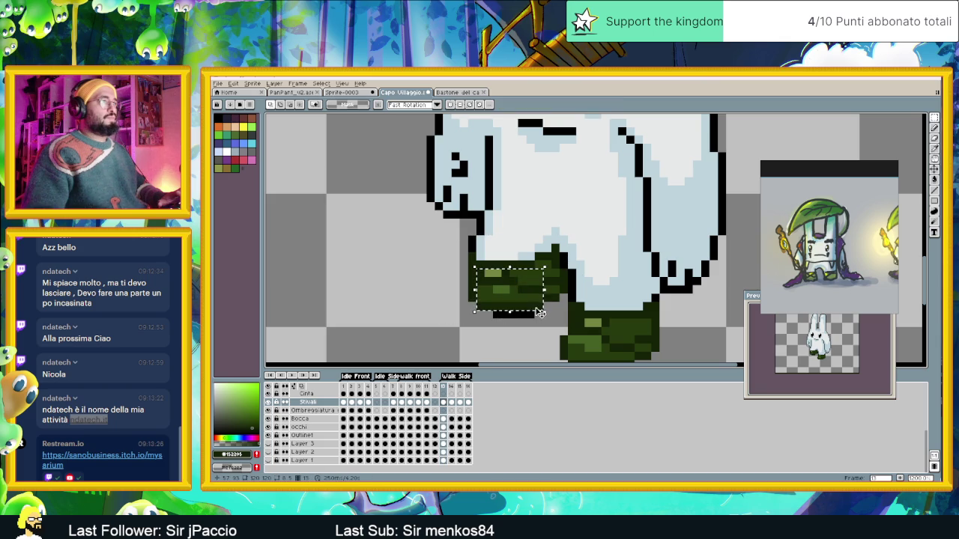
pyautogui.hotkey('ctrl', 'd')
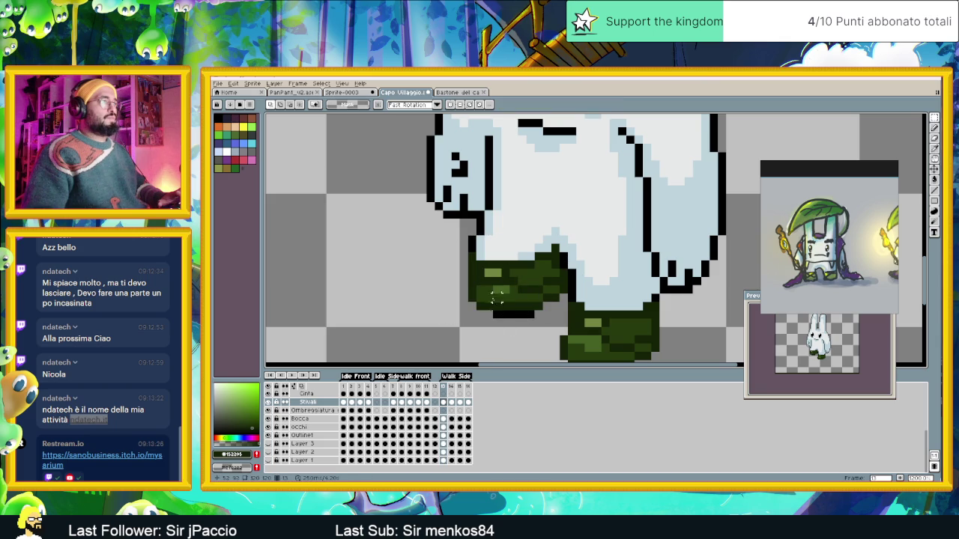
pyautogui.moveTo(478, 272)
pyautogui.mouseDown()
pyautogui.moveTo(515, 316)
pyautogui.moveTo(534, 318)
pyautogui.moveTo(506, 311)
pyautogui.mouseUp()
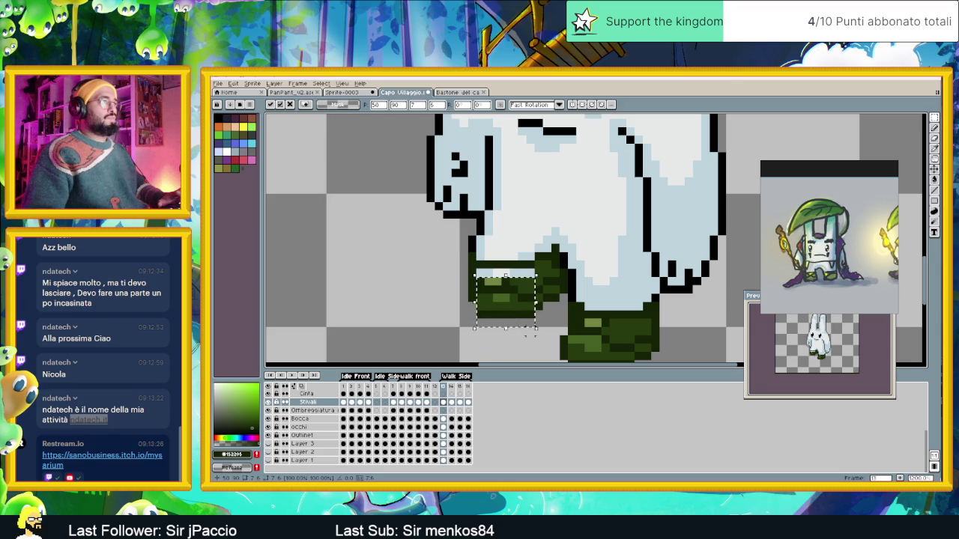
pyautogui.hotkey('ctrl', 'd')
pyautogui.scroll(1, 504, 311)
pyautogui.moveTo(469, 279); pyautogui.dragTo(525, 304)
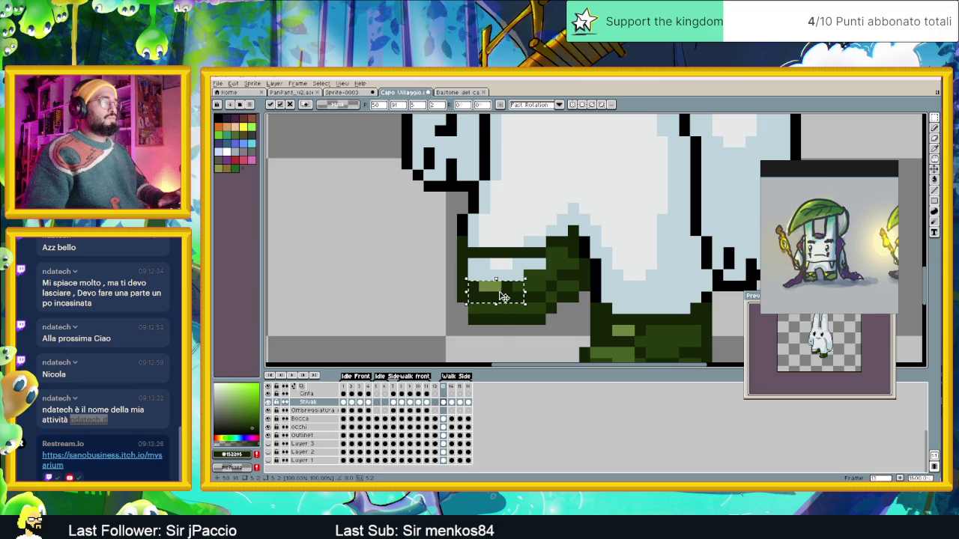
pyautogui.click(495, 330)
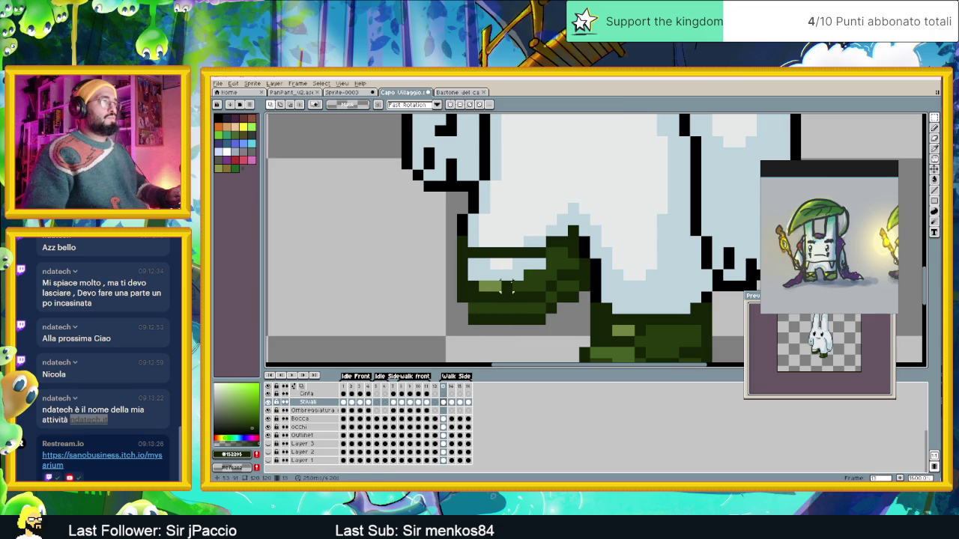
# Recolour the boot's stray light pixels and light strip dark green with Pencil and Paint Bucket.
pyautogui.click(936, 190)
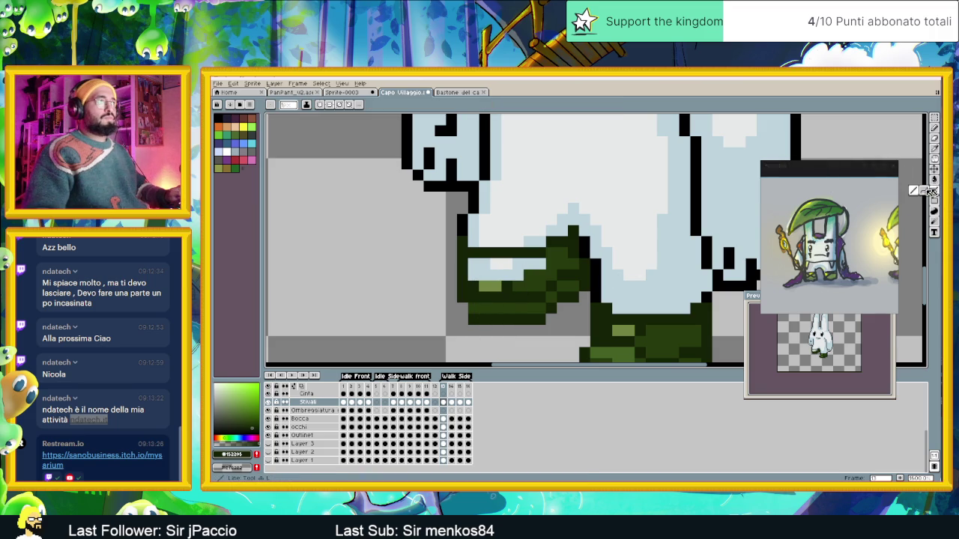
pyautogui.moveTo(509, 276); pyautogui.dragTo(483, 276)
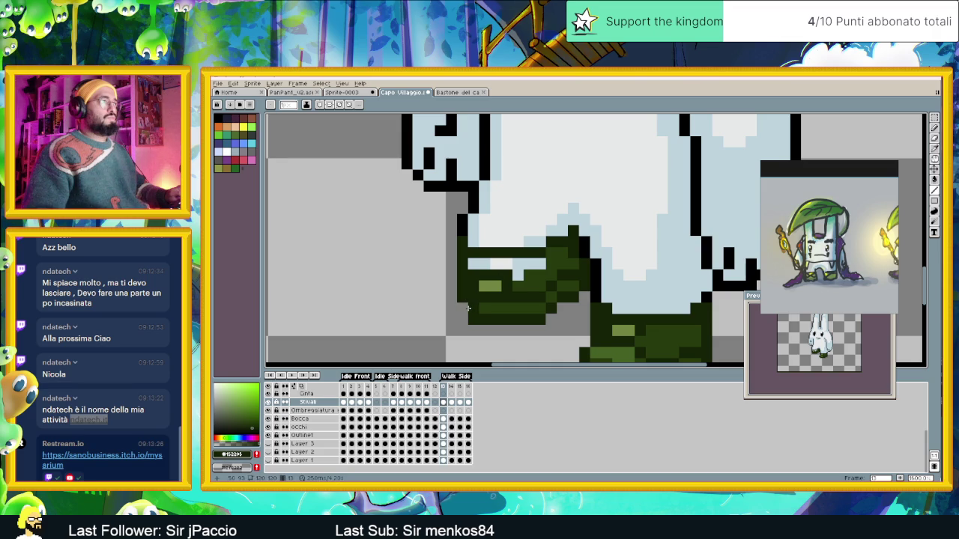
pyautogui.click(518, 276)
pyautogui.keyDown('alt'); pyautogui.click(527, 287); pyautogui.keyUp('alt')
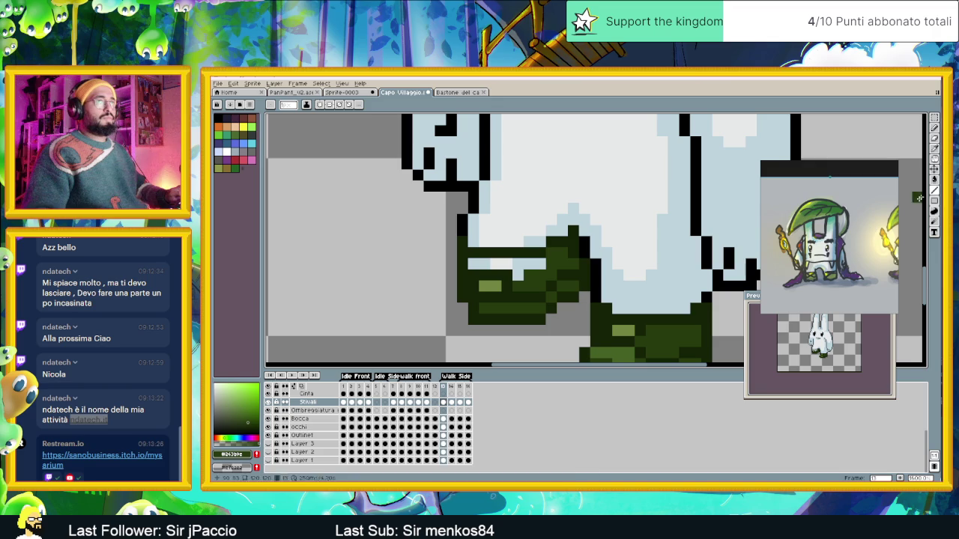
pyautogui.click(936, 181)
pyautogui.click(532, 263)
pyautogui.scroll(-4, 553, 305)
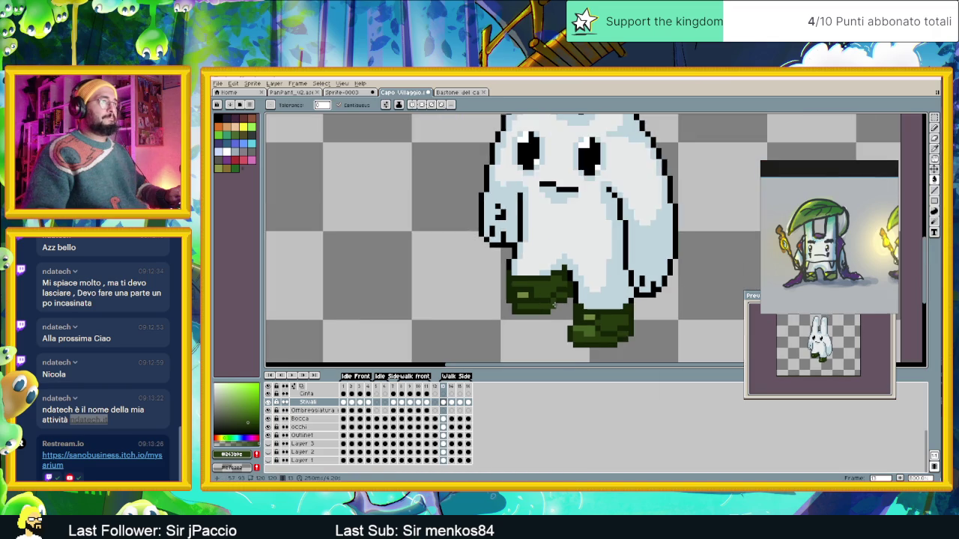
pyautogui.scroll(2, 553, 305)
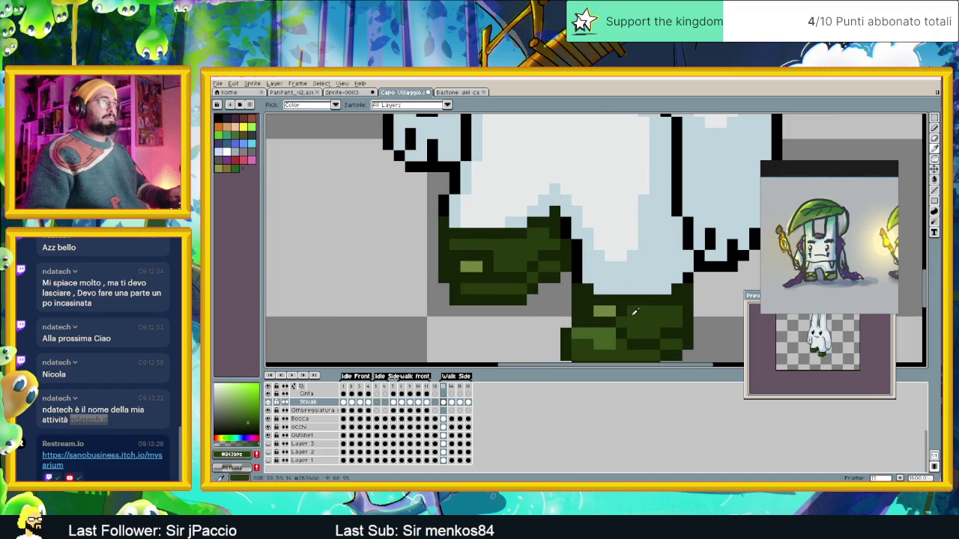
pyautogui.keyDown('alt'); pyautogui.click(470, 266); pyautogui.keyUp('alt')
pyautogui.click(470, 260)
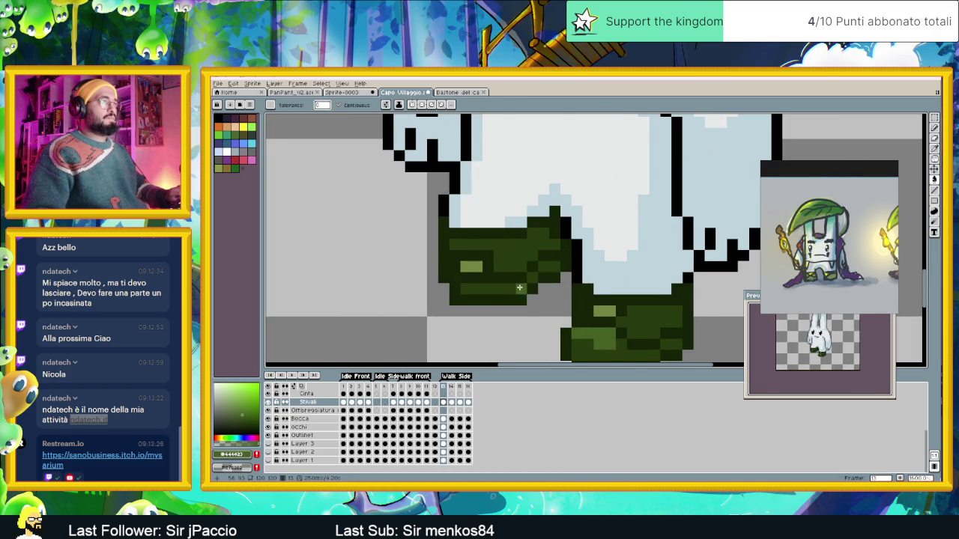
pyautogui.scroll(-1, 518, 287)
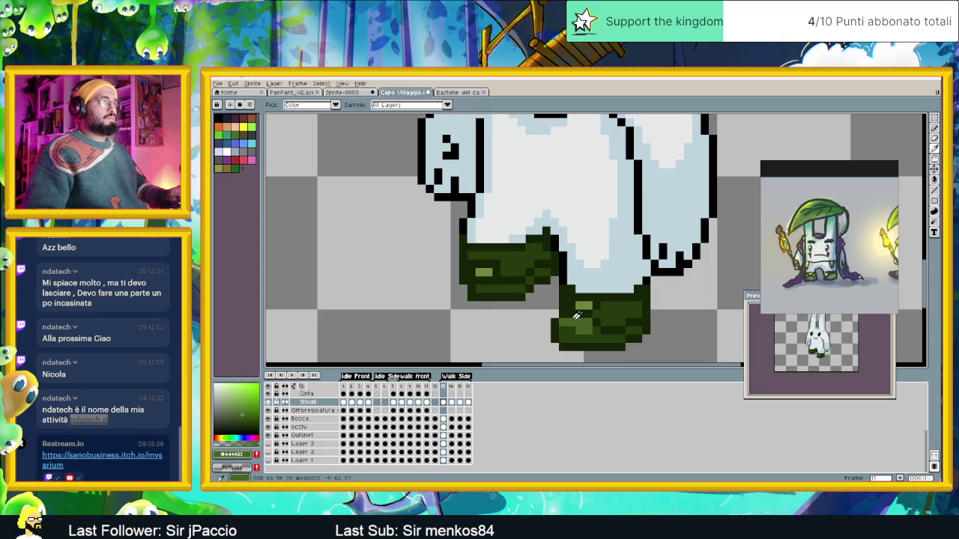
pyautogui.click(470, 255)
pyautogui.hotkey('ctrl', 'z')
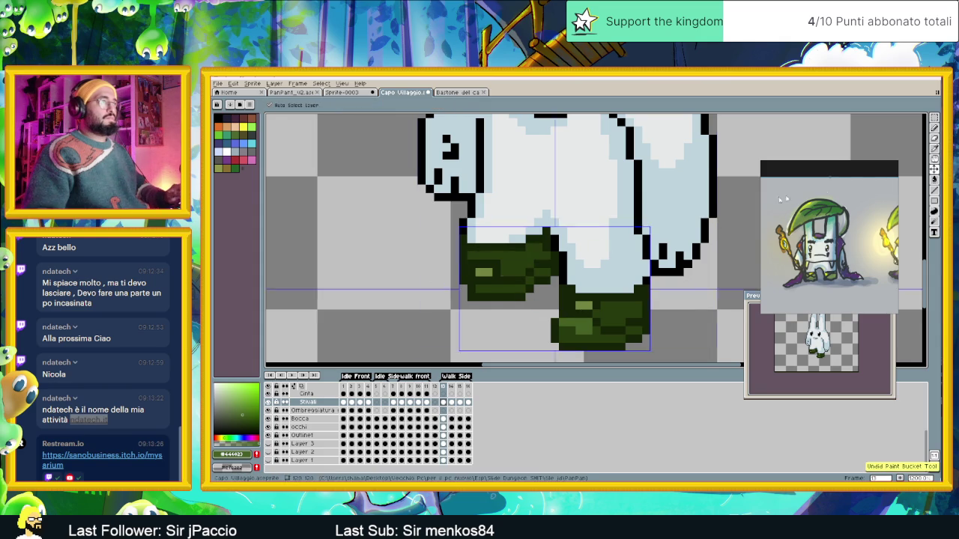
pyautogui.press('b')
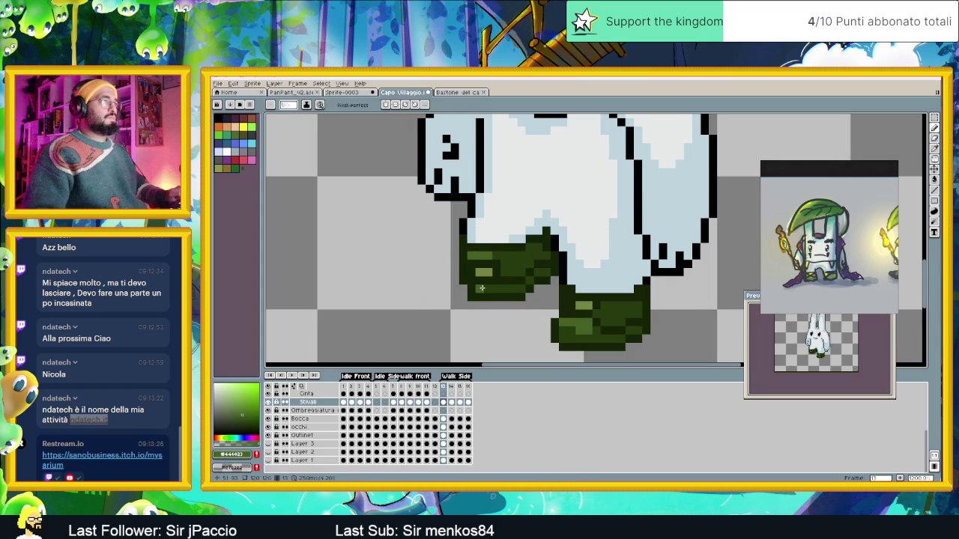
pyautogui.scroll(-3, 460, 287)
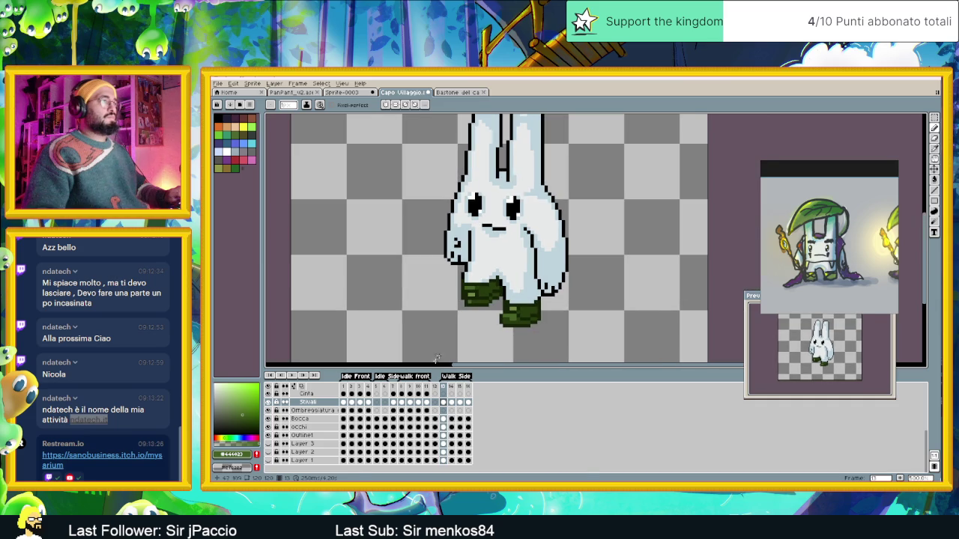
pyautogui.click(451, 403)
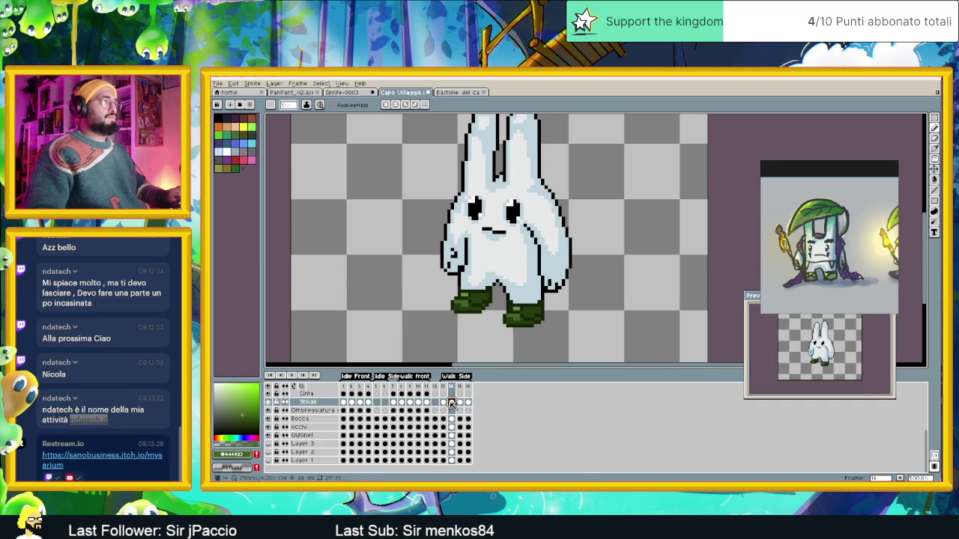
pyautogui.click(460, 403)
pyautogui.click(468, 403)
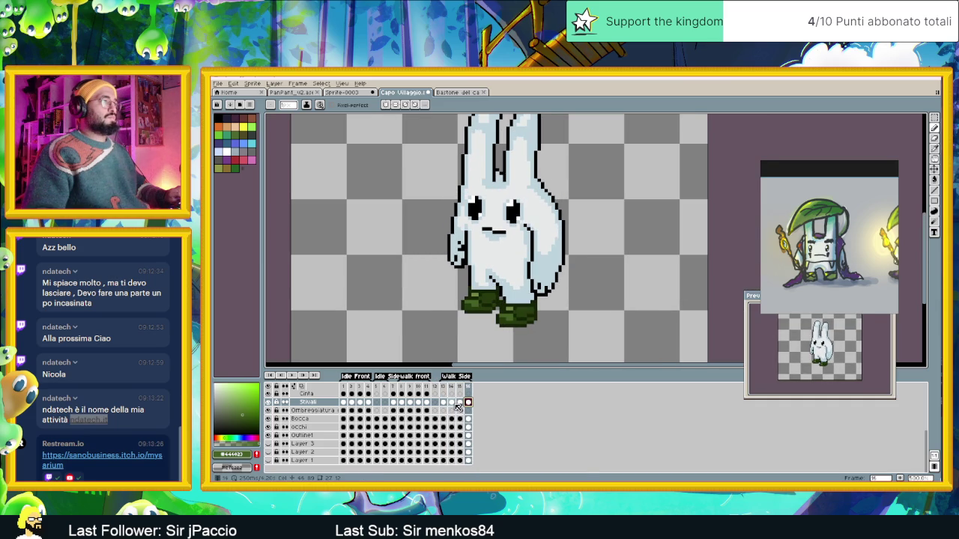
pyautogui.press('Return')
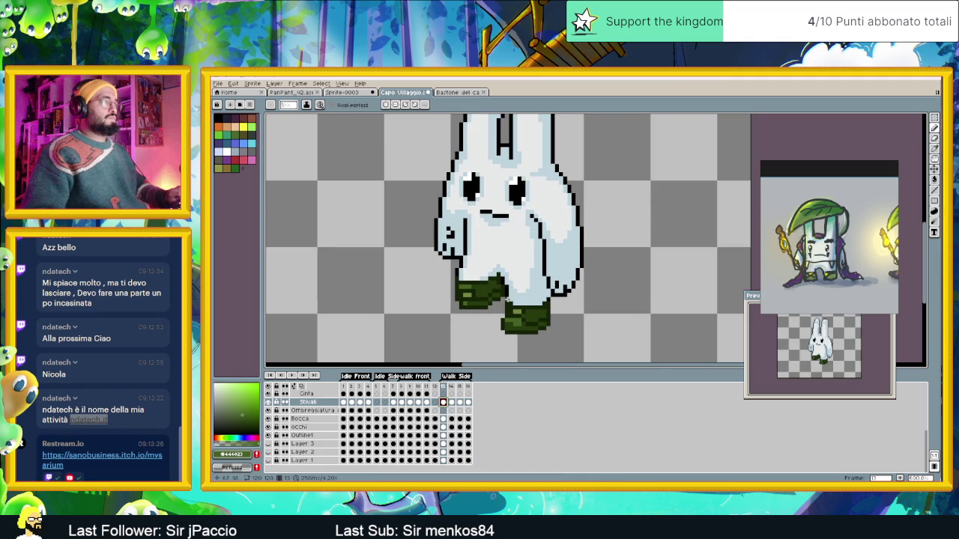
pyautogui.click(934, 118)
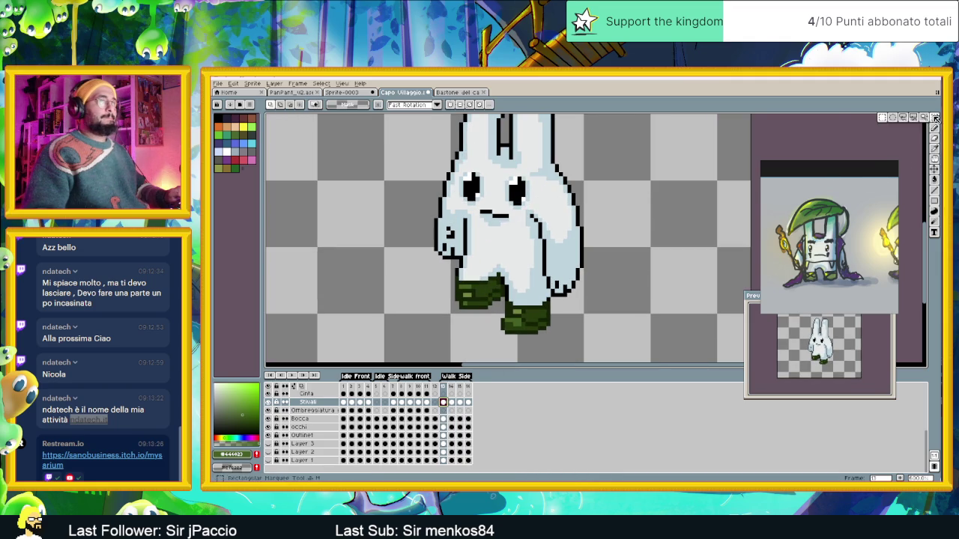
# Move the front boot's light-green highlight to a new spot and deselect.
pyautogui.scroll(1, 475, 285)
pyautogui.scroll(1, 476, 286)
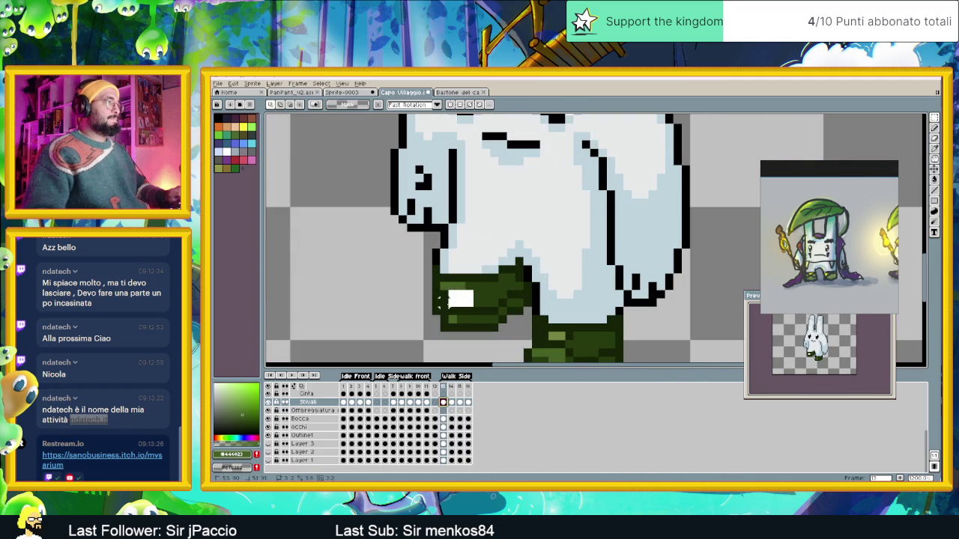
pyautogui.moveTo(448, 308); pyautogui.dragTo(460, 305)
pyautogui.keyDown('alt'); pyautogui.click(486, 298); pyautogui.keyUp('alt')
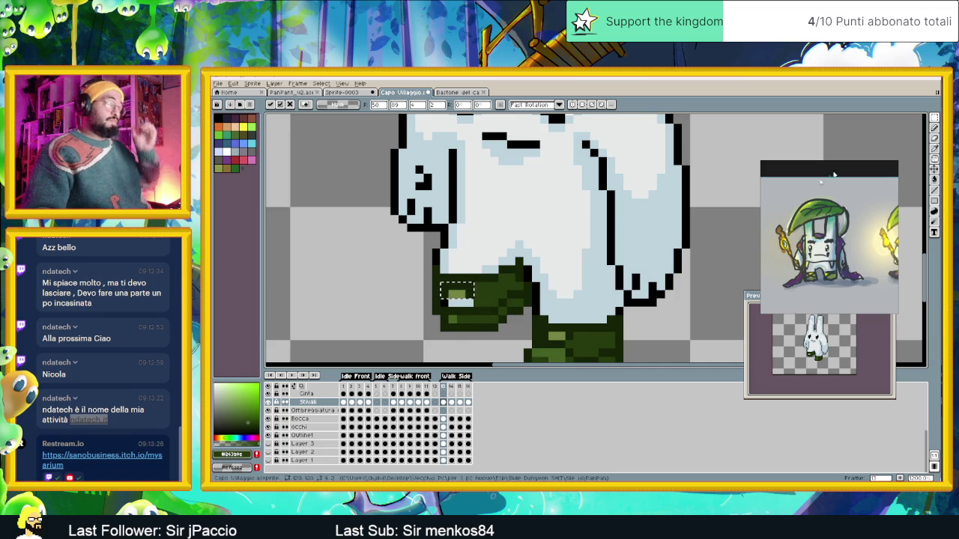
pyautogui.press('Return')
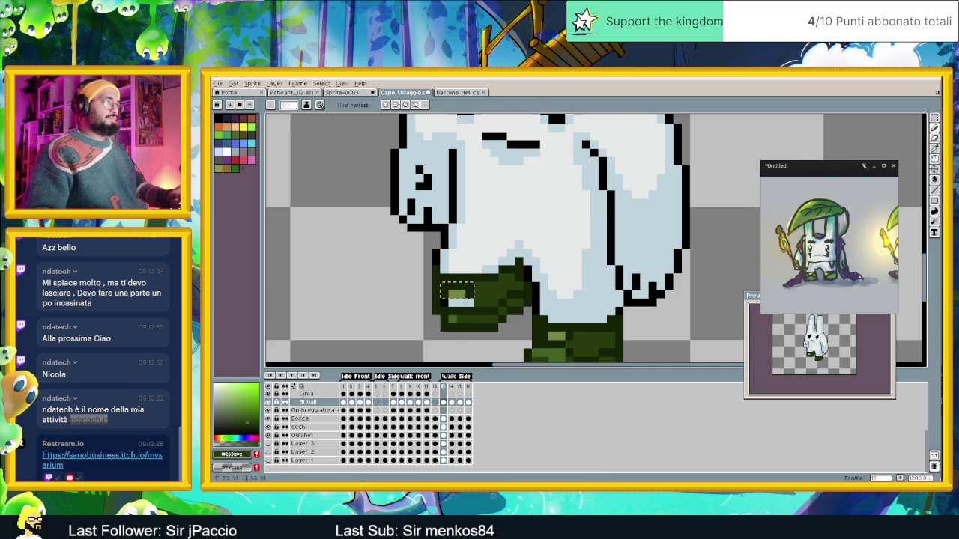
pyautogui.hotkey('ctrl', 'd')
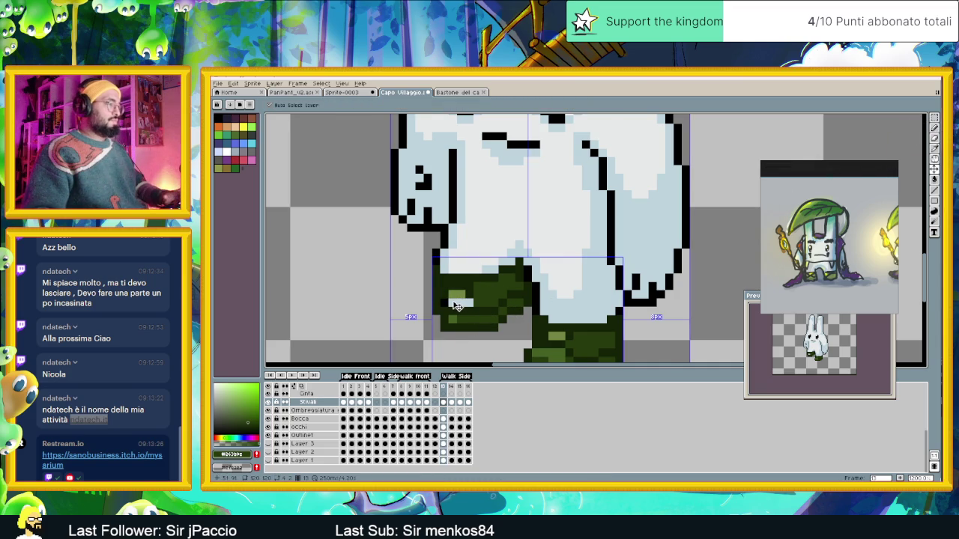
# Sample the boot's darkest and medium greens as drawing colours.
pyautogui.scroll(-2, 488, 310)
pyautogui.scroll(-1, 488, 310)
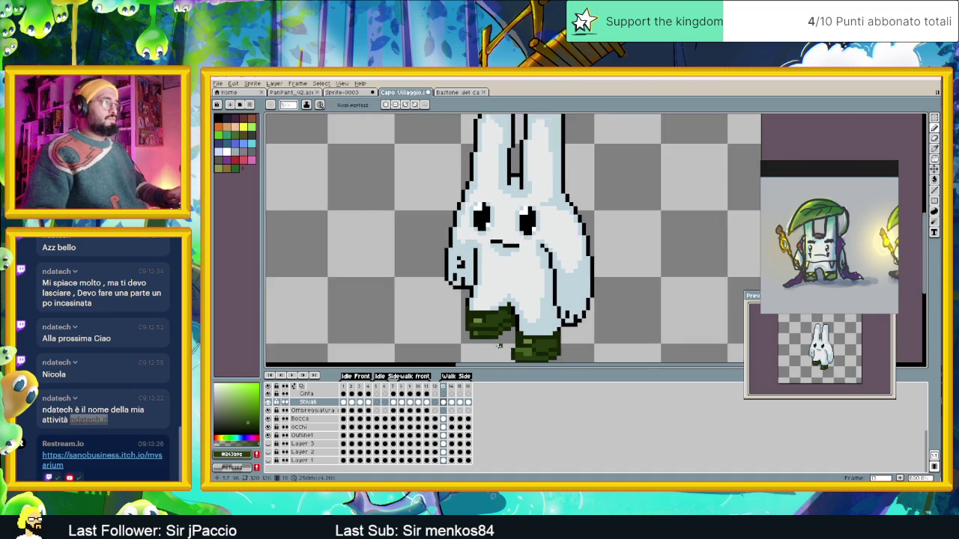
pyautogui.scroll(1, 483, 322)
pyautogui.scroll(2, 481, 329)
pyautogui.keyDown('alt'); pyautogui.click(466, 324); pyautogui.keyUp('alt')
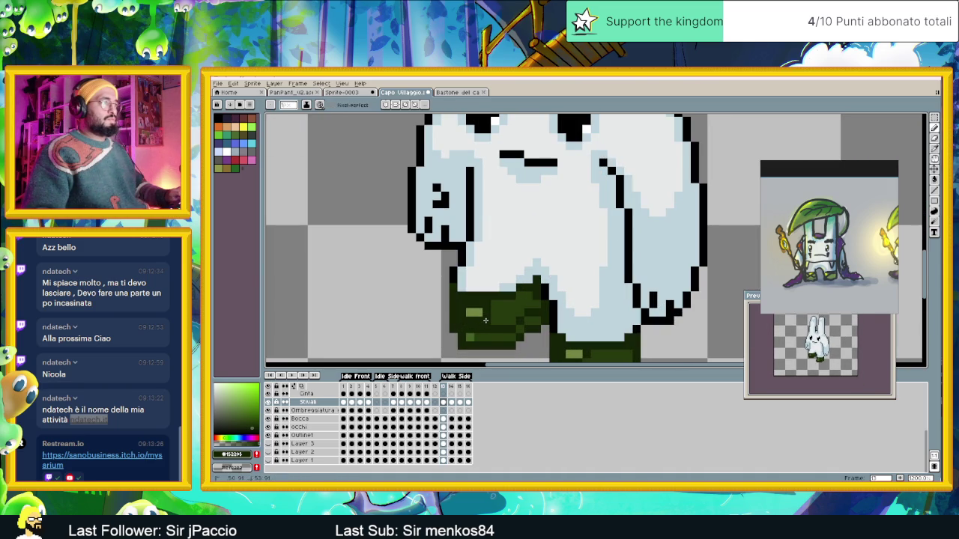
pyautogui.keyDown('alt'); pyautogui.click(485, 332); pyautogui.keyUp('alt')
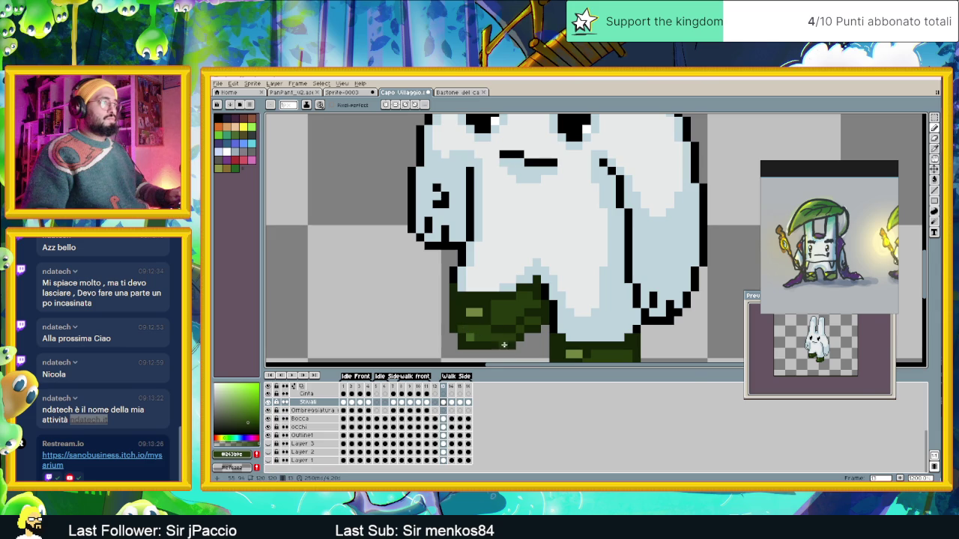
pyautogui.scroll(-2, 505, 344)
pyautogui.scroll(-1, 494, 343)
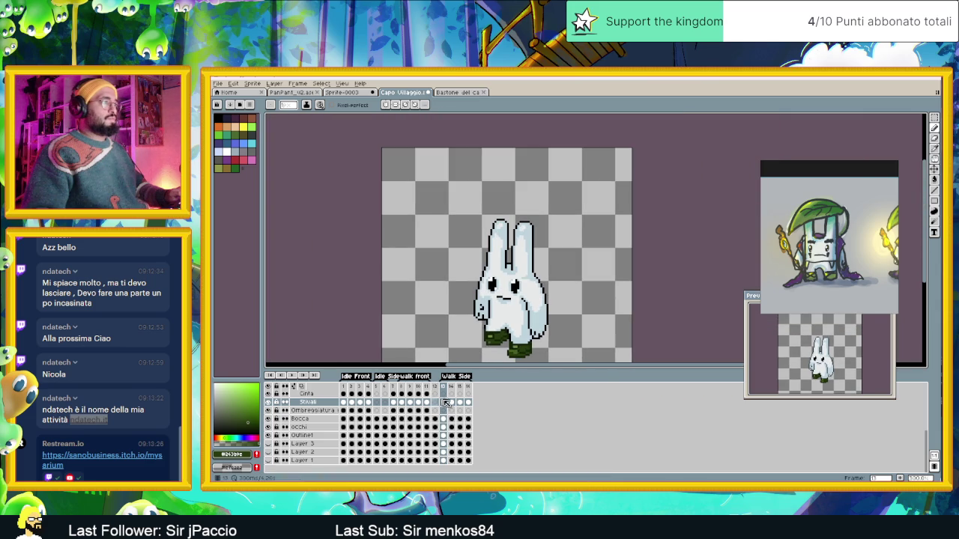
# Step through walk frames 14 and 15, then play and stop the Walk Side animation.
pyautogui.click(455, 387)
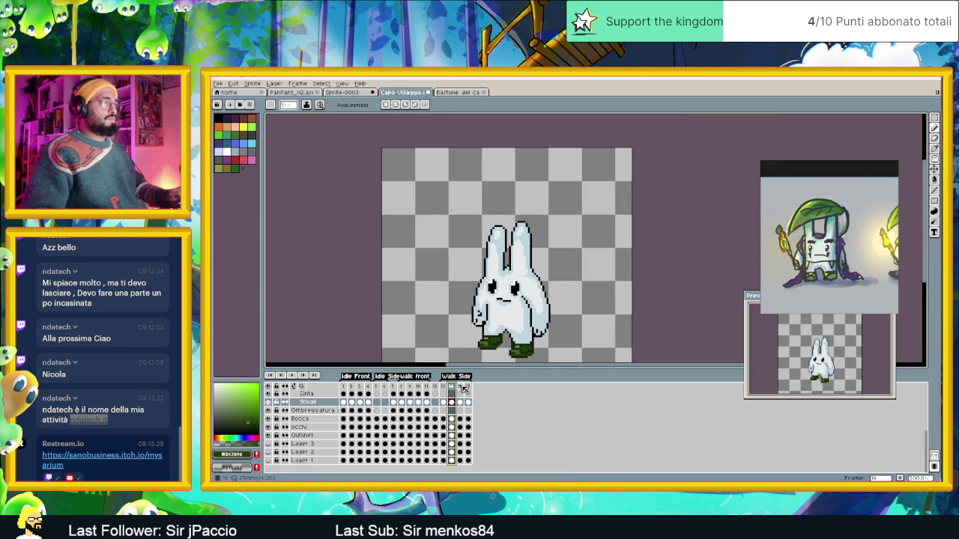
pyautogui.click(465, 389)
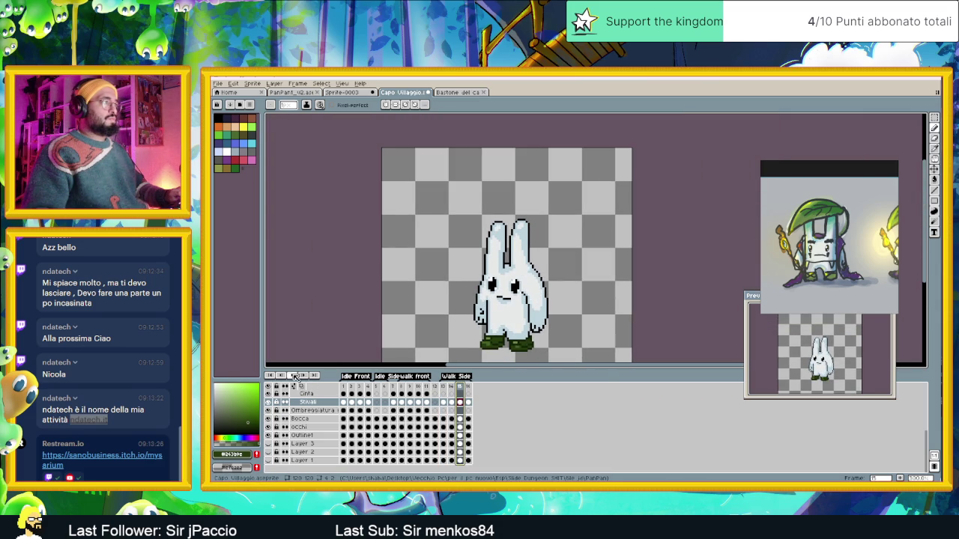
pyautogui.click(292, 375)
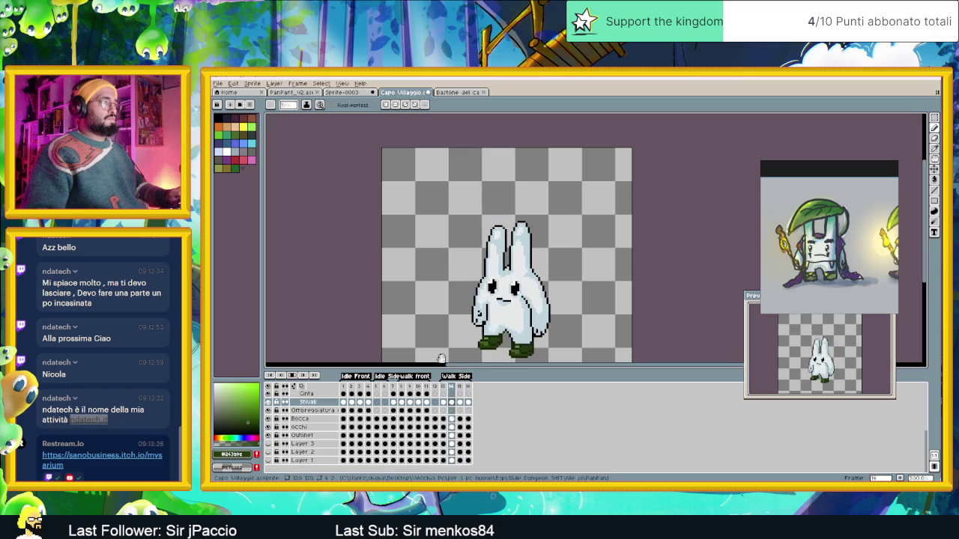
pyautogui.press('Return')
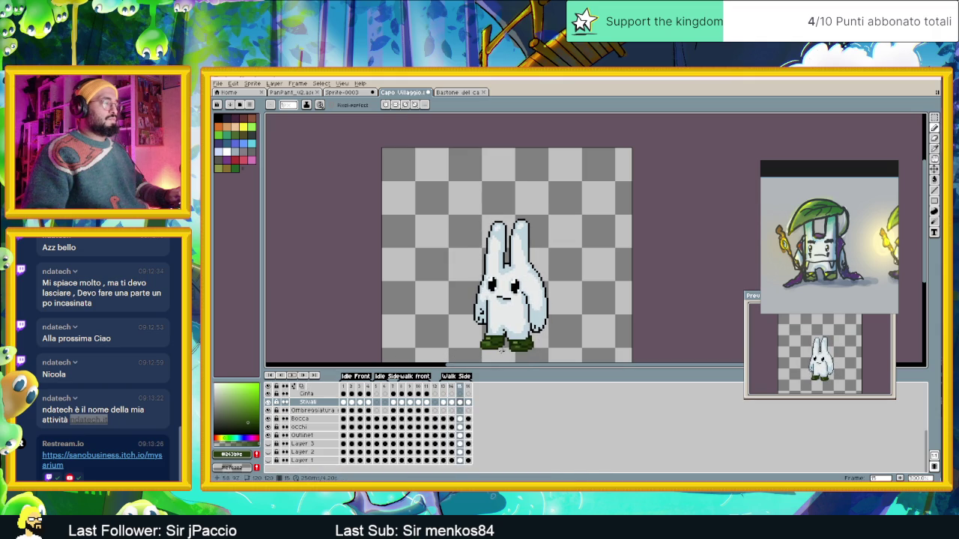
# On frame 13, pick the boot's olive green #444423 for the Pencil, then stop playback on frame 14.
pyautogui.click(444, 402)
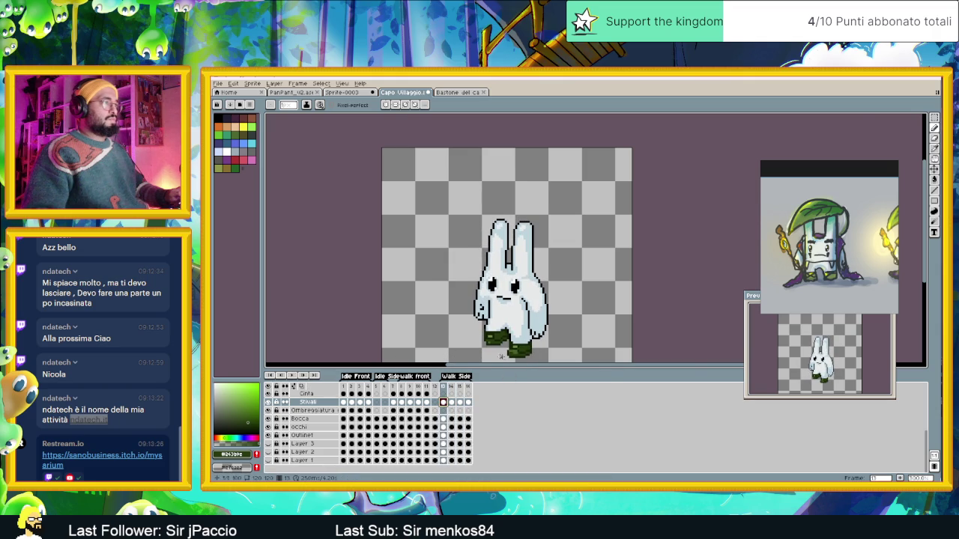
pyautogui.scroll(2, 494, 327)
pyautogui.scroll(1, 494, 327)
pyautogui.press('b')
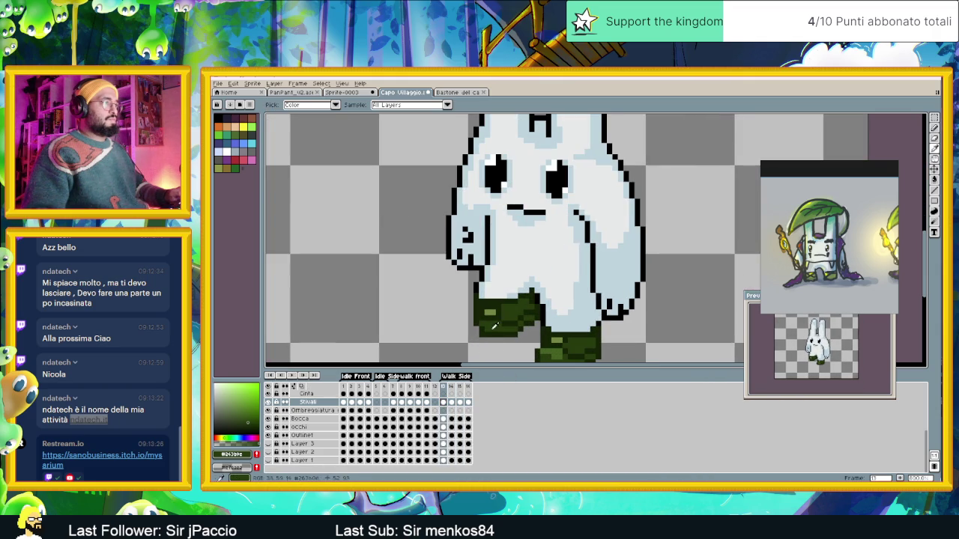
pyautogui.keyDown('alt'); pyautogui.click(489, 321); pyautogui.keyUp('alt')
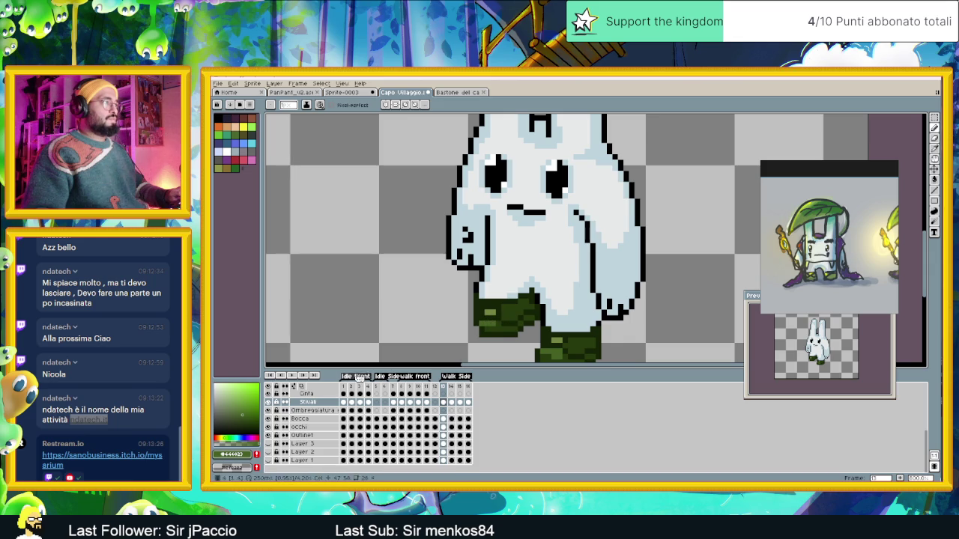
pyautogui.scroll(-3, 582, 251)
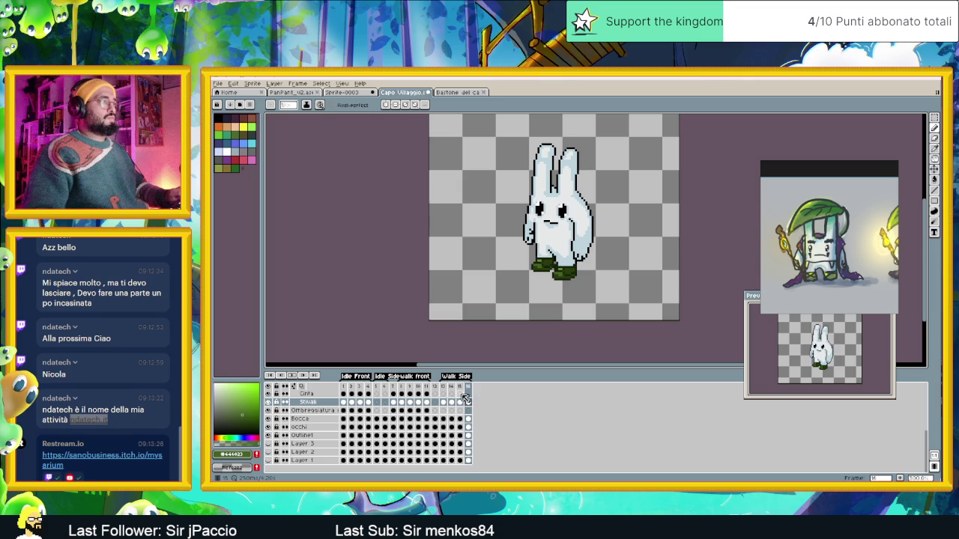
pyautogui.click(298, 377)
# Repaint a strip along the top of the boot on frame 14 and replay the walk.
pyautogui.scroll(2, 550, 256)
pyautogui.scroll(2, 549, 257)
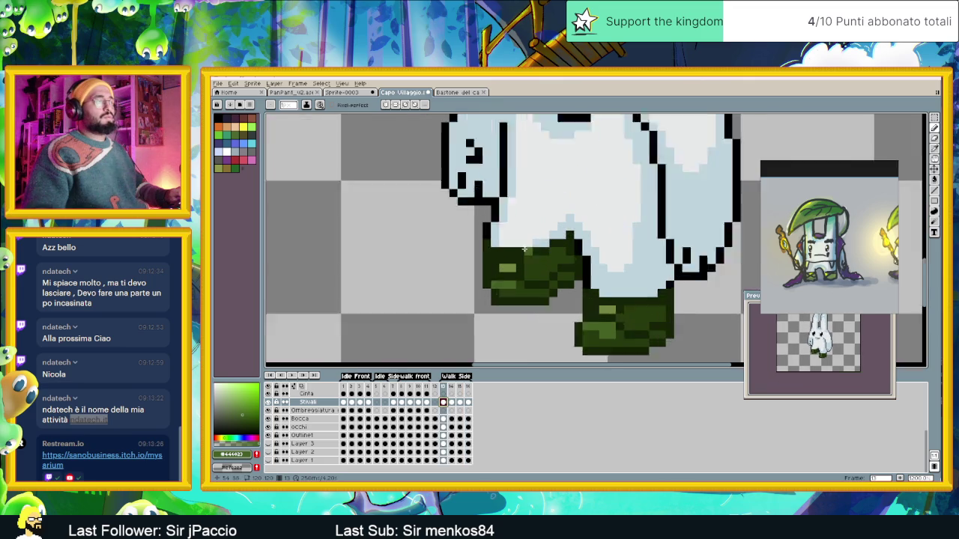
pyautogui.scroll(1, 515, 252)
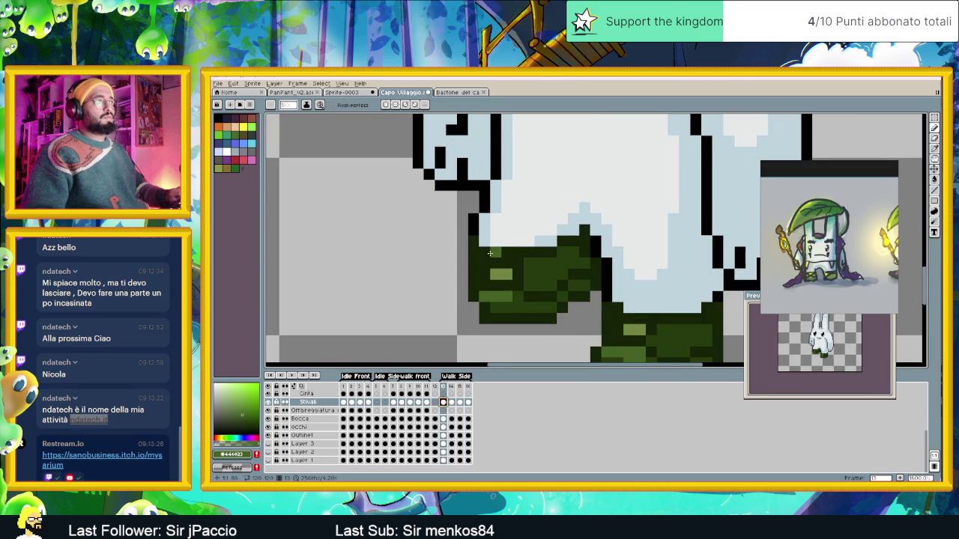
pyautogui.moveTo(487, 253); pyautogui.dragTo(517, 253)
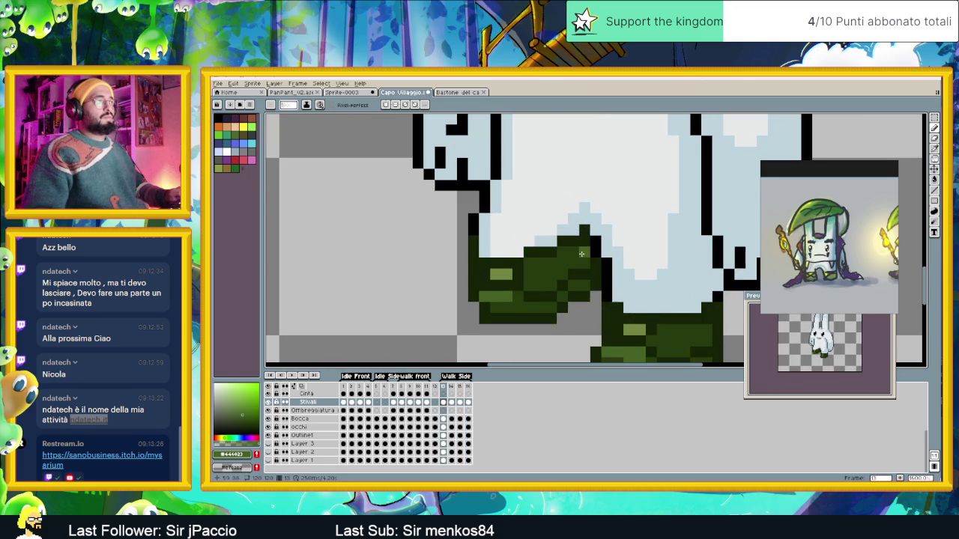
pyautogui.scroll(-3, 582, 253)
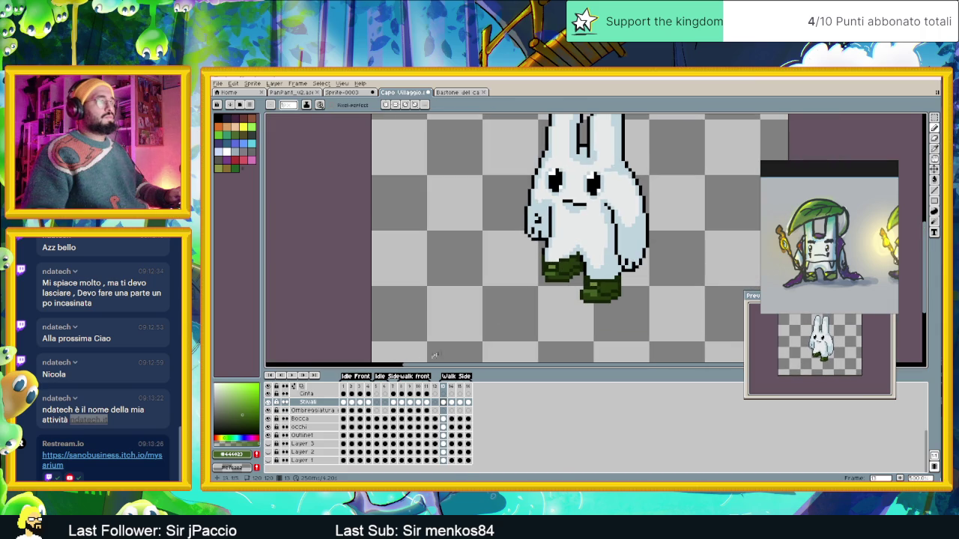
pyautogui.click(293, 376)
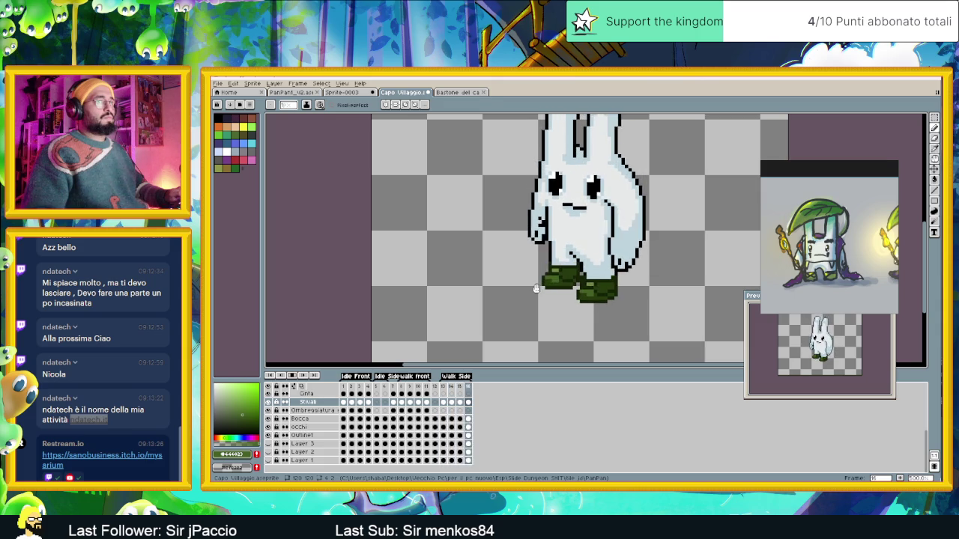
pyautogui.scroll(-4, 606, 257)
pyautogui.scroll(1, 605, 257)
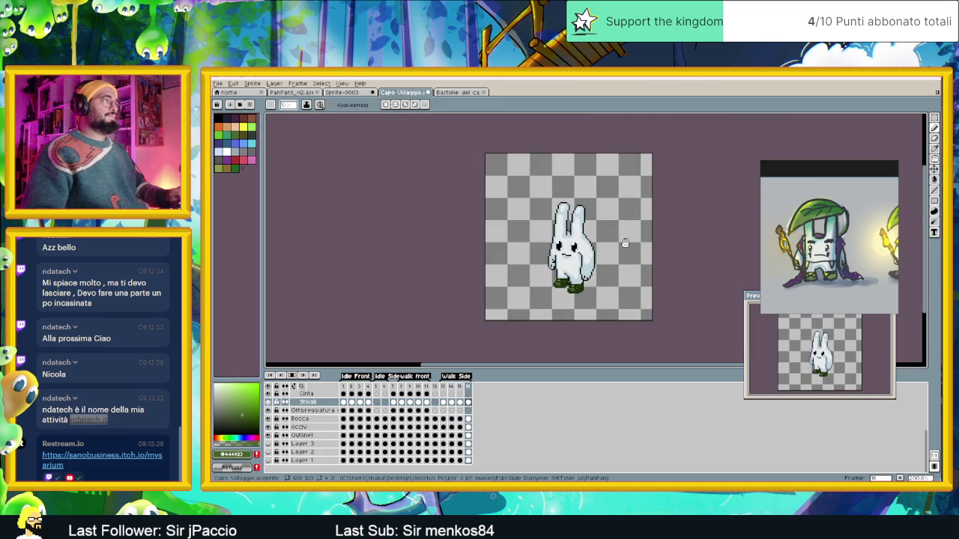
# Compare the Cinta belt on idle frame 1 with the first walk-side frame 13.
pyautogui.scroll(1, 596, 245)
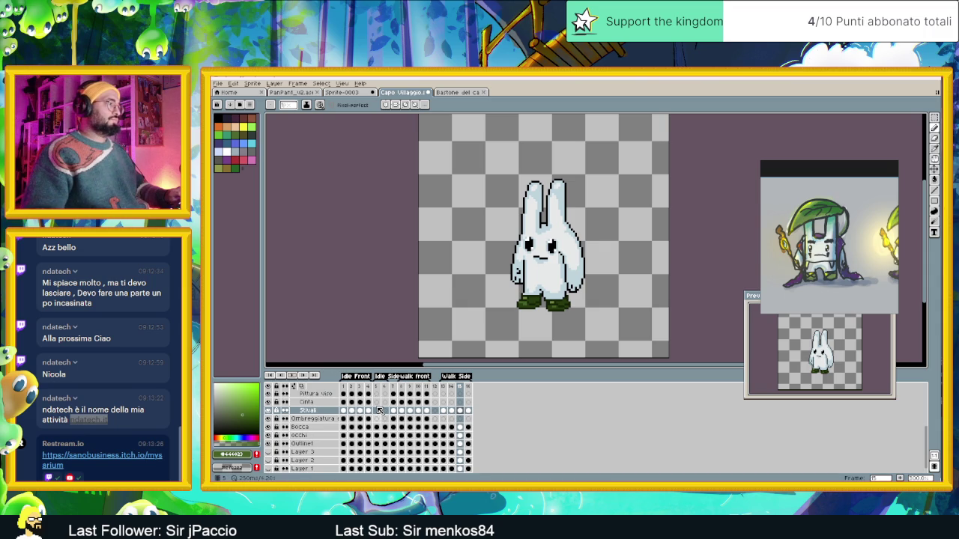
pyautogui.click(344, 402)
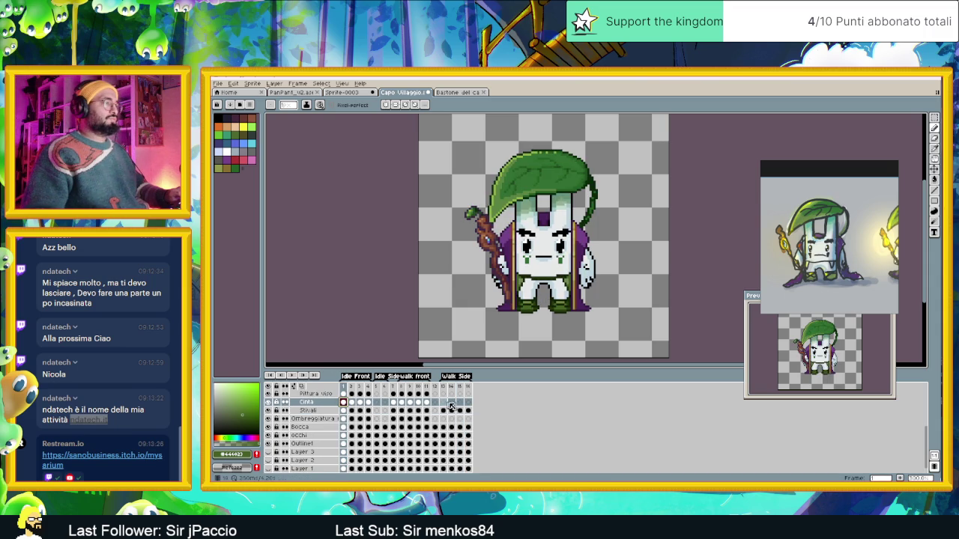
pyautogui.click(443, 406)
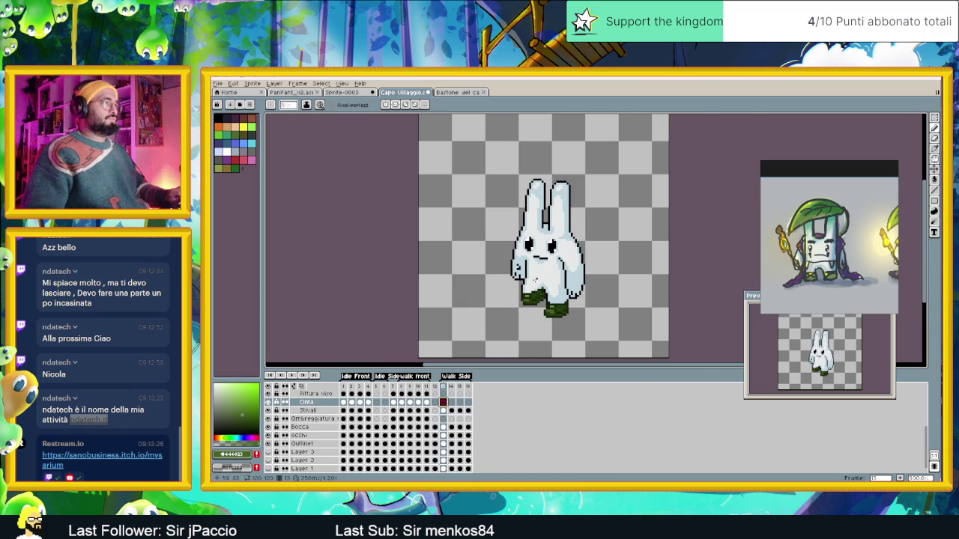
pyautogui.scroll(1, 535, 279)
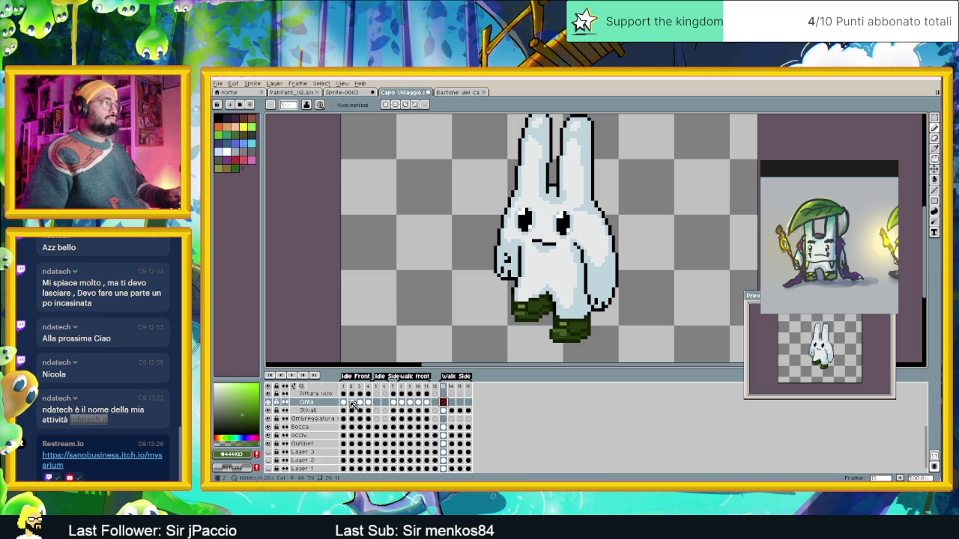
pyautogui.click(343, 402)
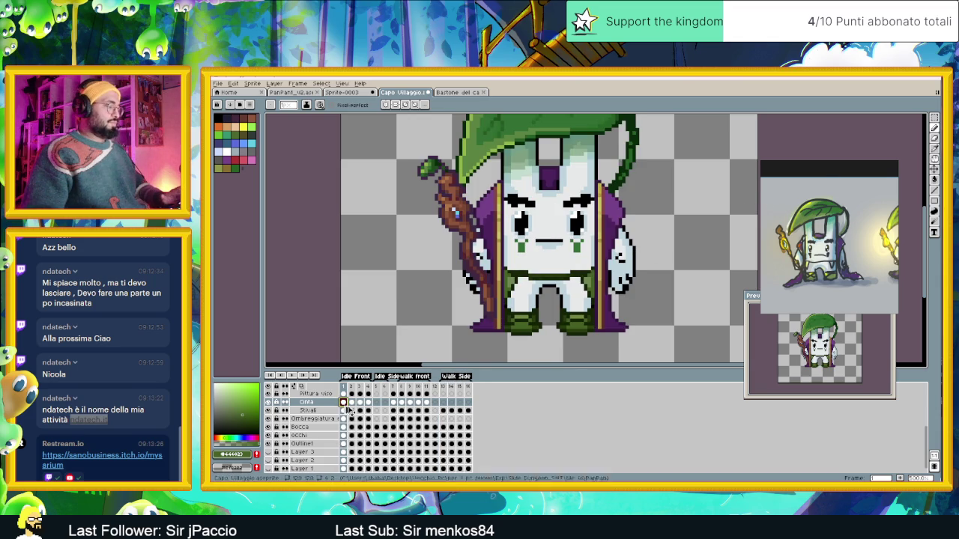
pyautogui.click(442, 402)
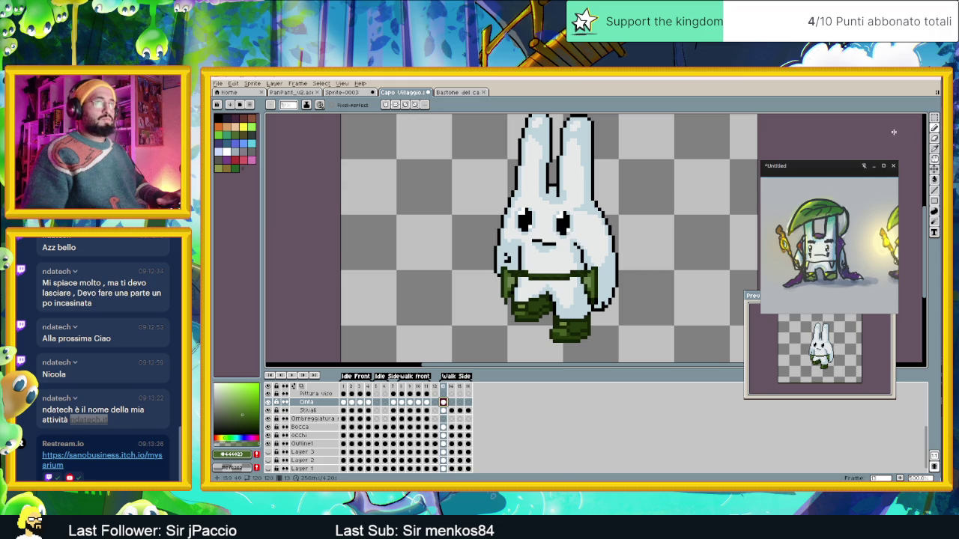
# Marquee-move the lower-right belt section and arm piece onto the bunny's lower right body.
pyautogui.press('m')
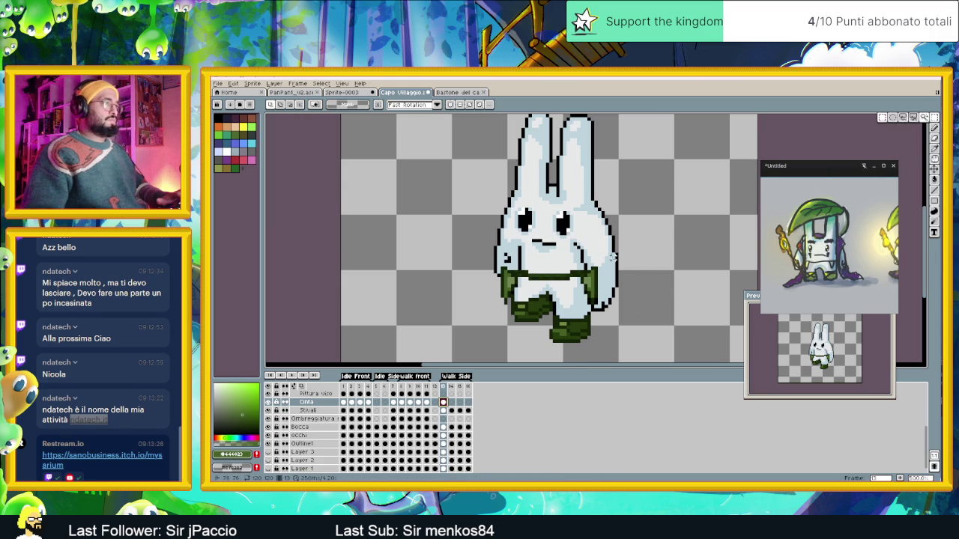
pyautogui.moveTo(609, 255); pyautogui.dragTo(561, 315)
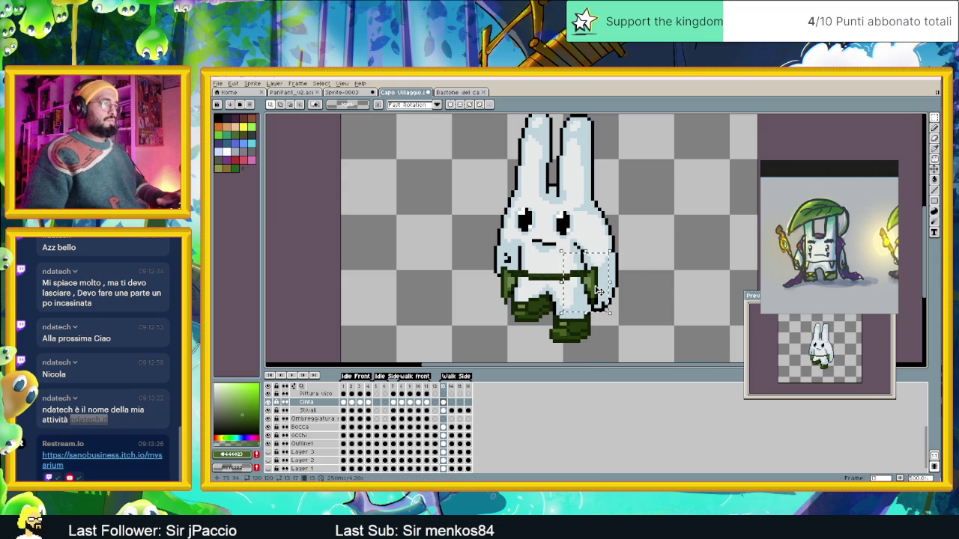
pyautogui.click(626, 261)
pyautogui.moveTo(616, 260); pyautogui.dragTo(564, 316)
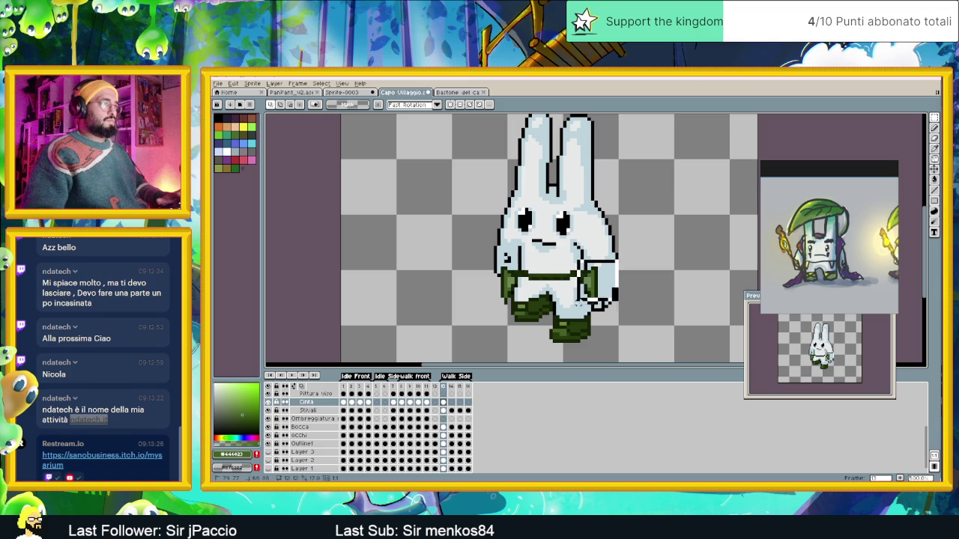
pyautogui.click(592, 296)
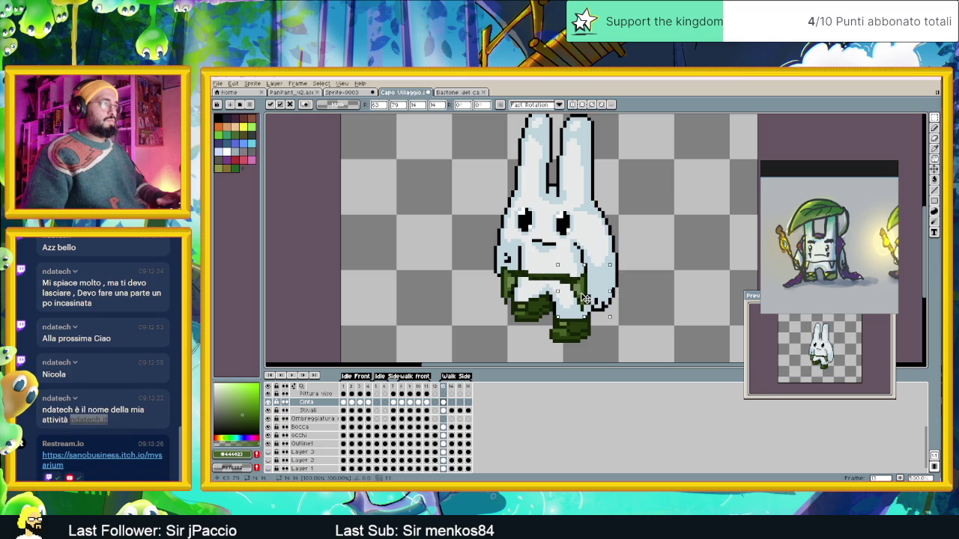
pyautogui.moveTo(586, 298); pyautogui.dragTo(639, 286)
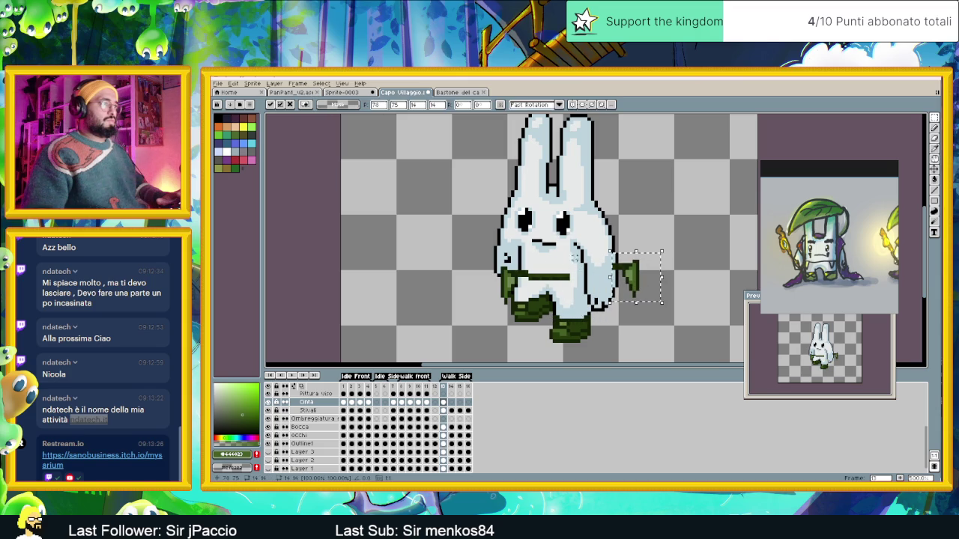
pyautogui.moveTo(525, 277); pyautogui.dragTo(454, 283)
pyautogui.moveTo(690, 241); pyautogui.dragTo(582, 298)
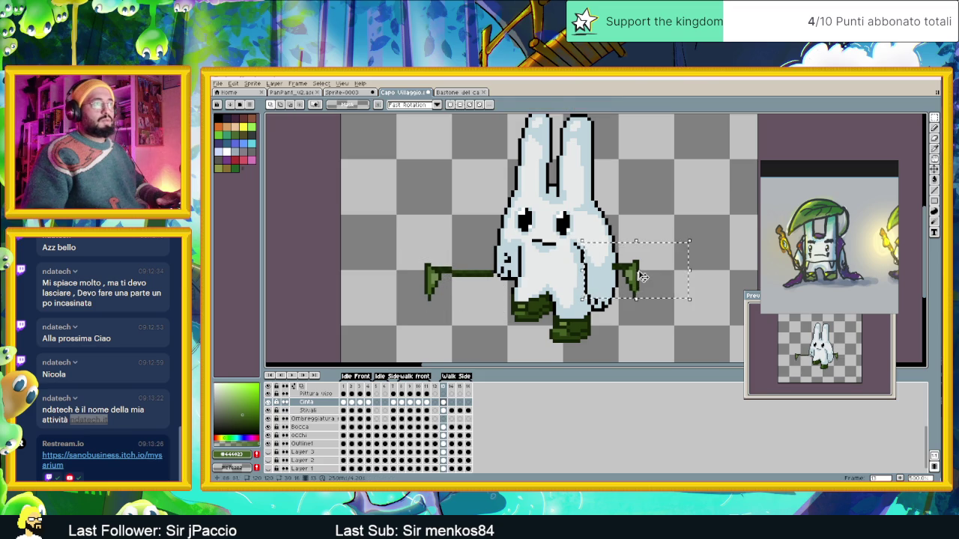
pyautogui.moveTo(638, 281); pyautogui.dragTo(584, 296)
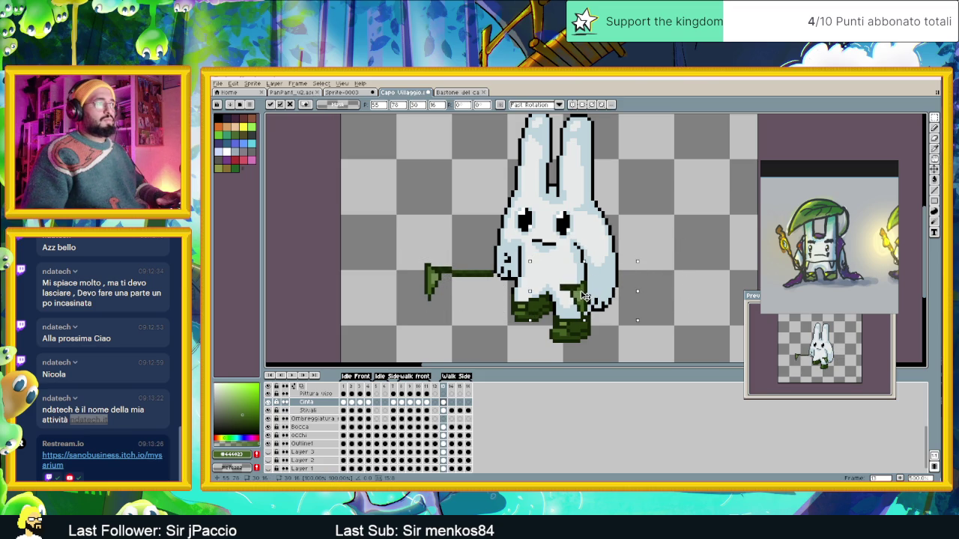
pyautogui.click(654, 240)
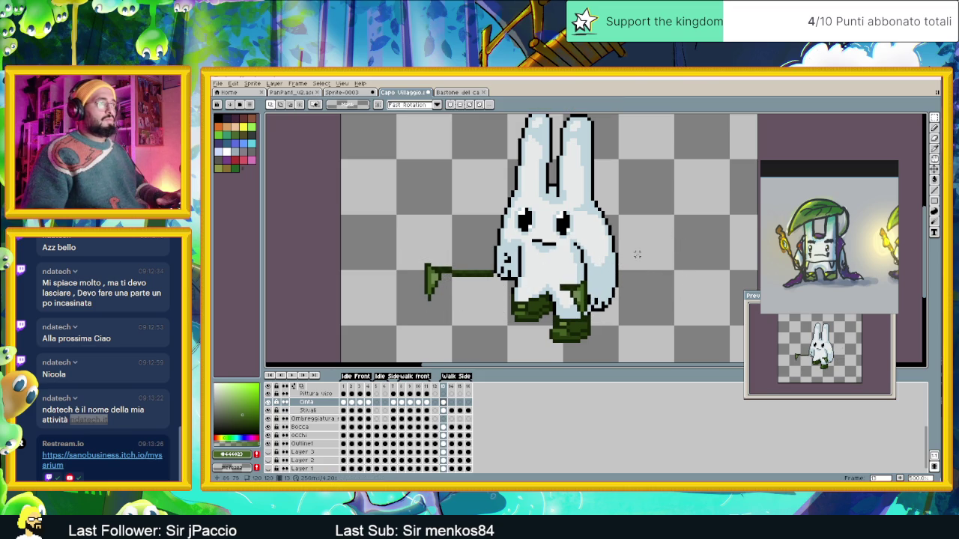
# Move the hand pixels and the staff's end from the side strip onto the bunny's body.
pyautogui.moveTo(415, 251); pyautogui.dragTo(504, 302)
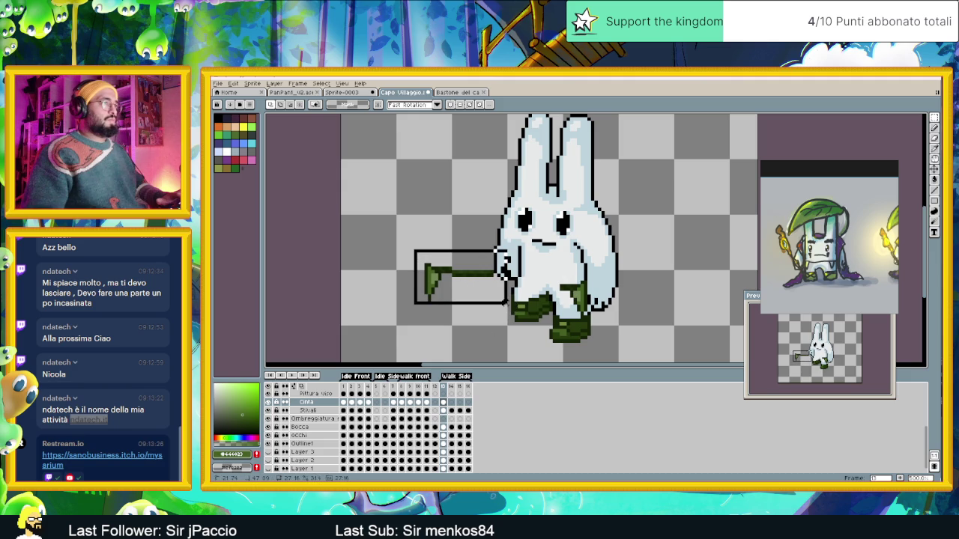
pyautogui.click(488, 274)
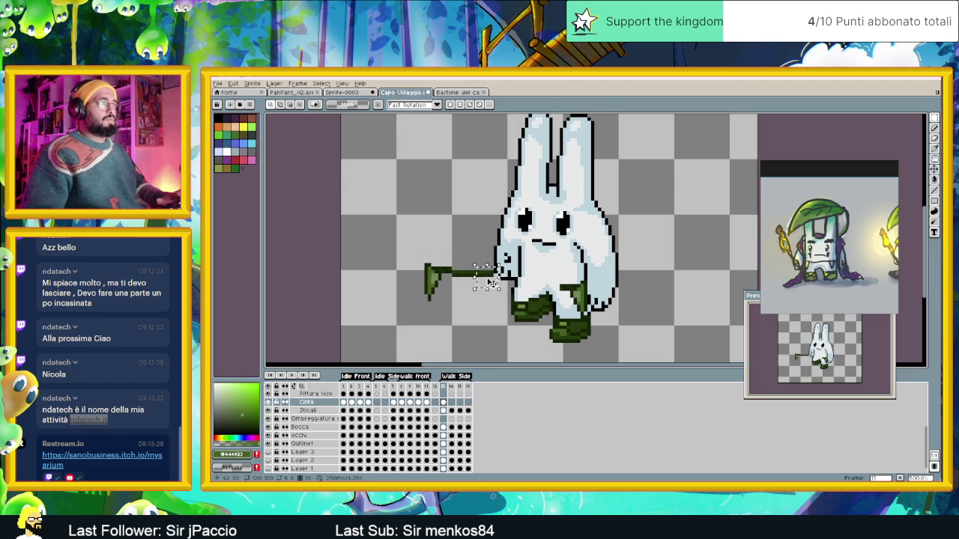
pyautogui.moveTo(494, 289); pyautogui.dragTo(558, 292)
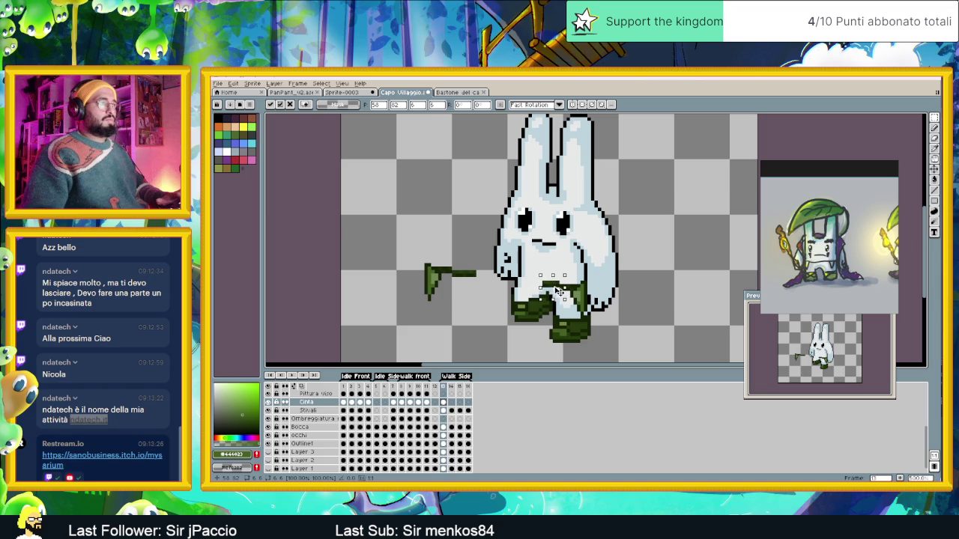
pyautogui.click(495, 296)
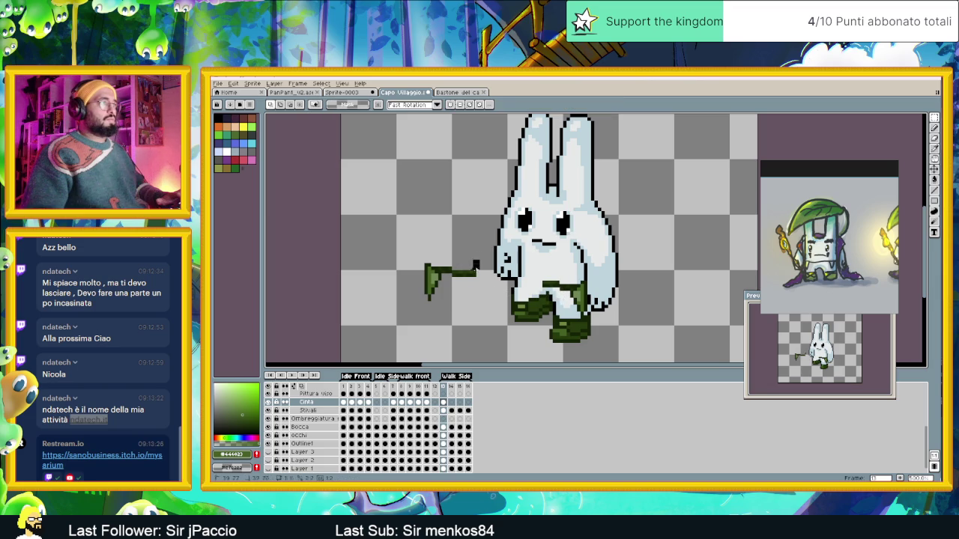
pyautogui.moveTo(452, 278); pyautogui.dragTo(535, 287)
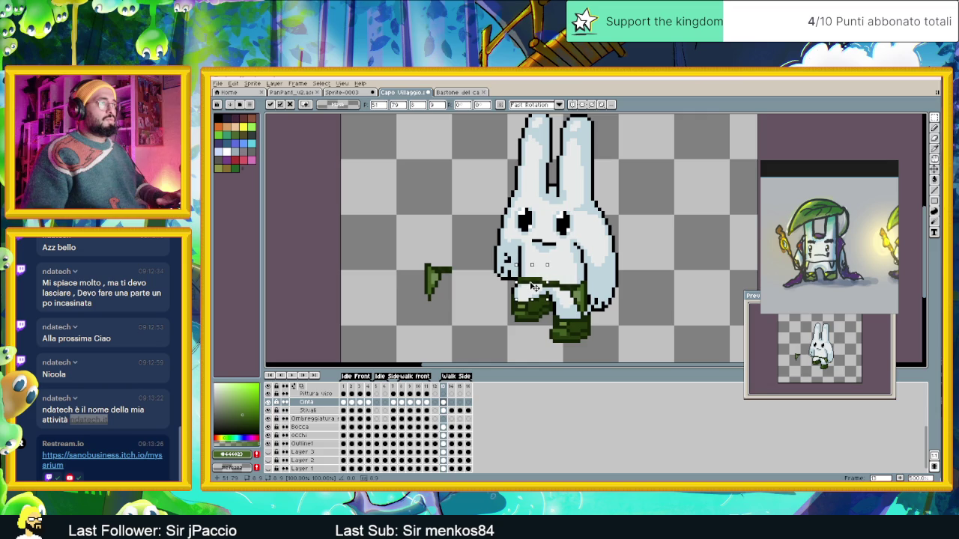
pyautogui.press('Return')
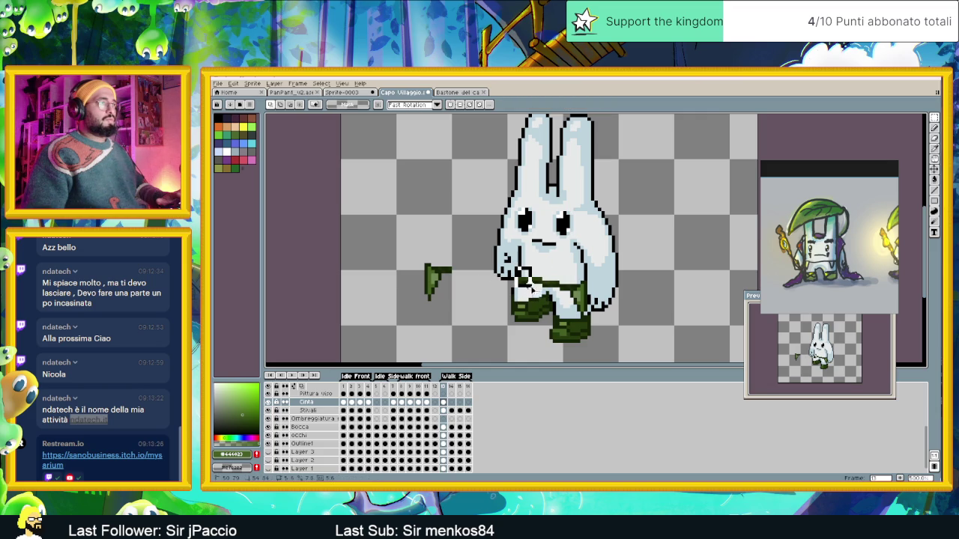
# Delete a stray piece, then place the green flag piece on the bunny's hand, one pixel lower.
pyautogui.moveTo(522, 281); pyautogui.dragTo(507, 290)
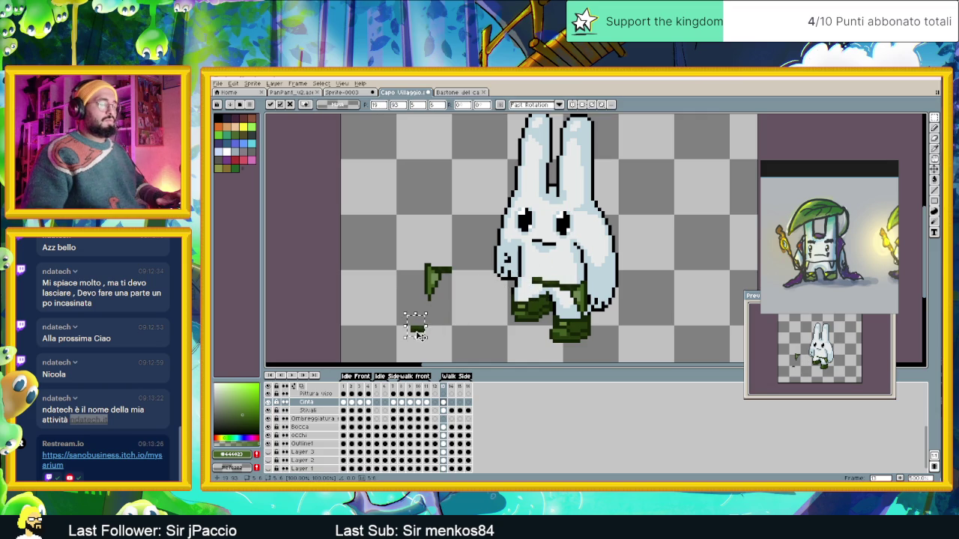
pyautogui.press('Delete')
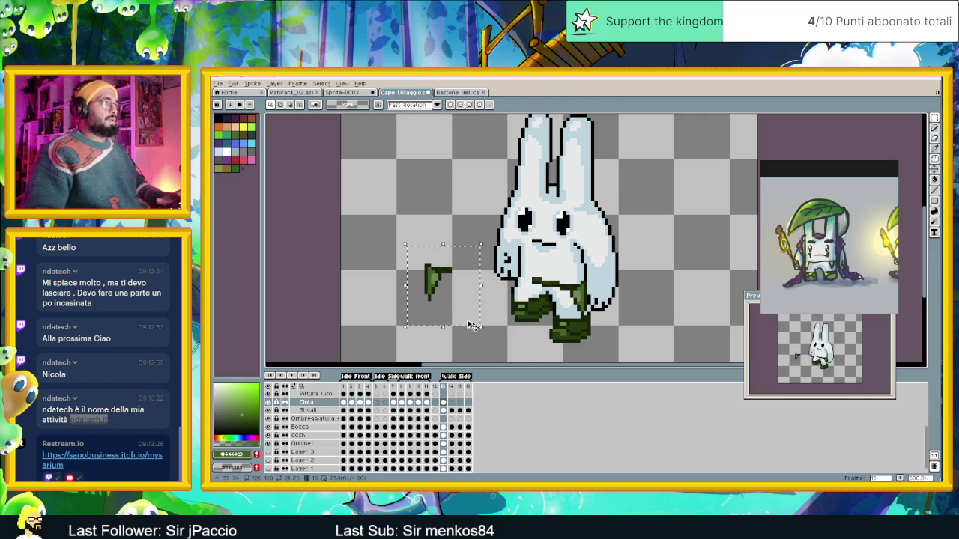
pyautogui.moveTo(408, 249); pyautogui.dragTo(486, 330)
pyautogui.moveTo(438, 287); pyautogui.dragTo(515, 288)
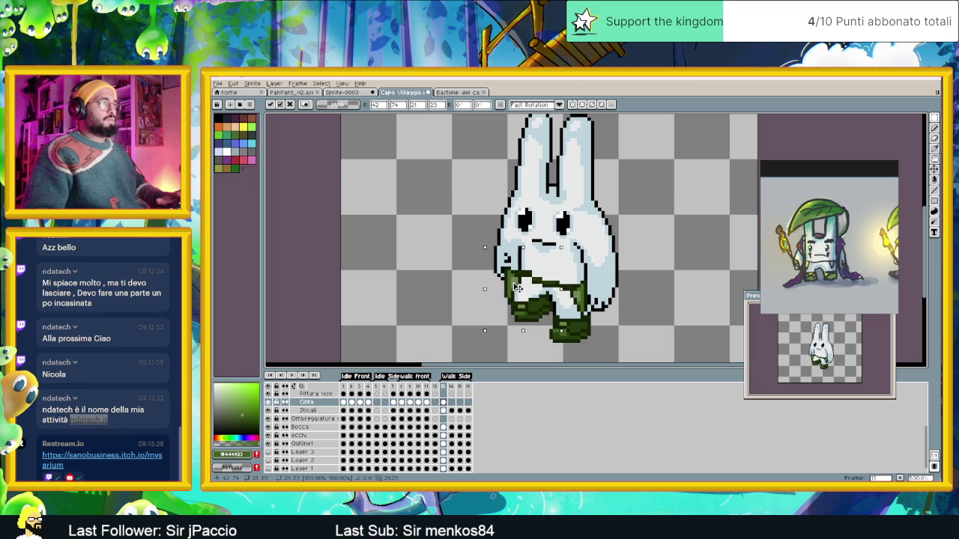
pyautogui.press('Return')
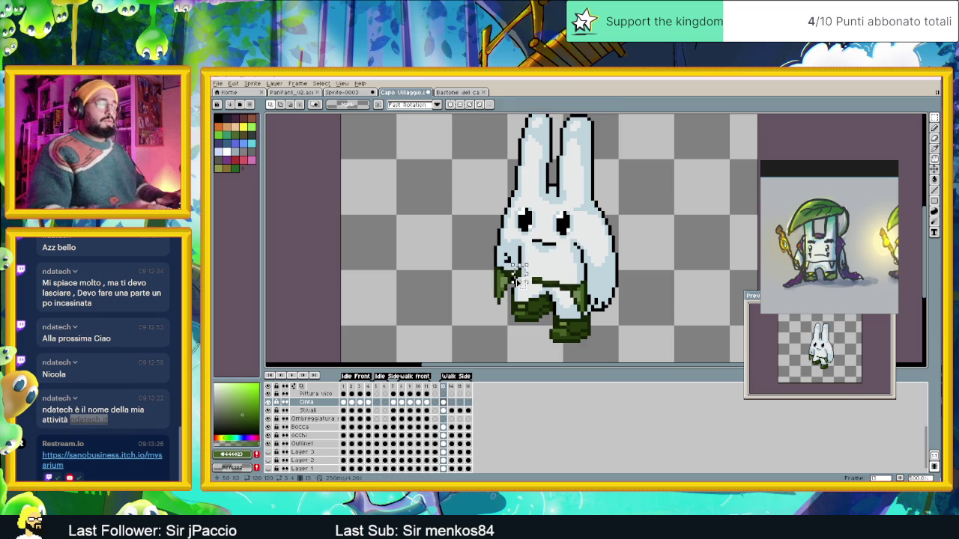
pyautogui.moveTo(487, 250)
pyautogui.mouseDown()
pyautogui.moveTo(527, 302)
pyautogui.moveTo(517, 290)
pyautogui.mouseUp()
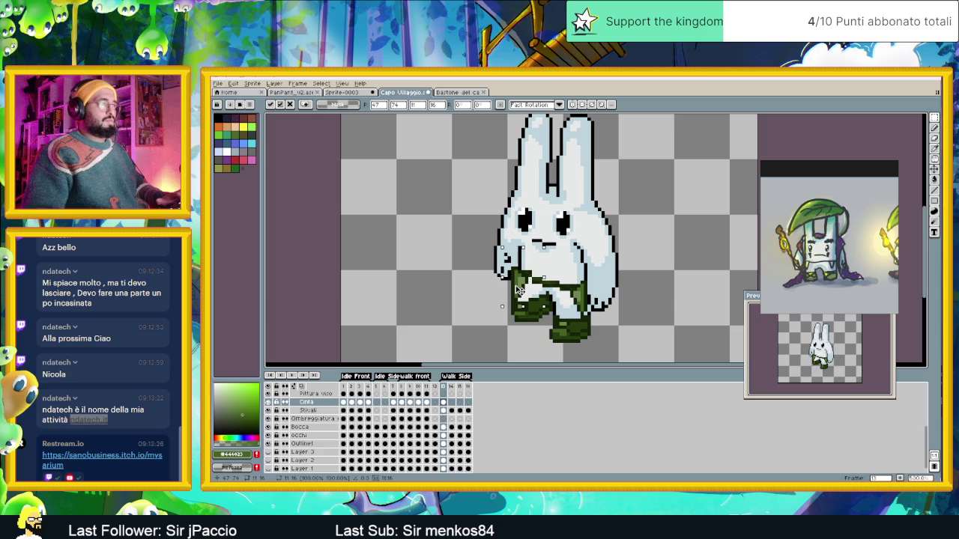
pyautogui.moveTo(519, 281); pyautogui.dragTo(521, 284)
pyautogui.hotkey('ctrl', 'd')
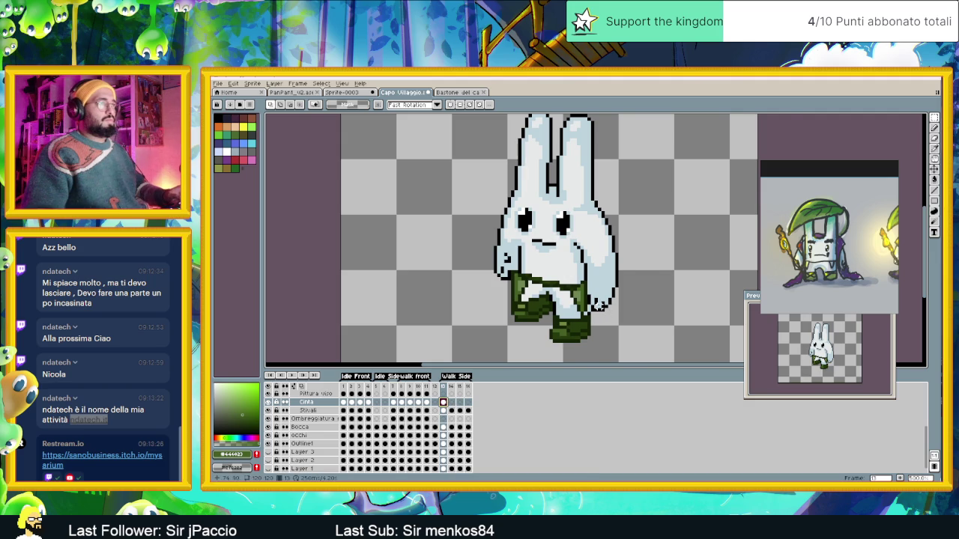
# Paint a belt pixel in the darker green #152205 sampled from the sprite.
pyautogui.scroll(1, 569, 281)
pyautogui.scroll(1, 570, 280)
pyautogui.keyDown('alt'); pyautogui.click(573, 283); pyautogui.keyUp('alt')
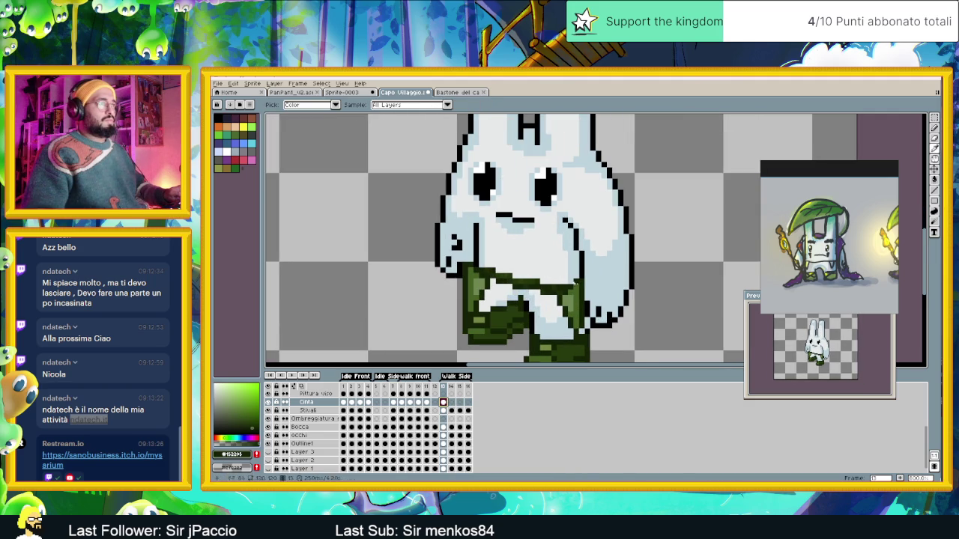
pyautogui.click(574, 284)
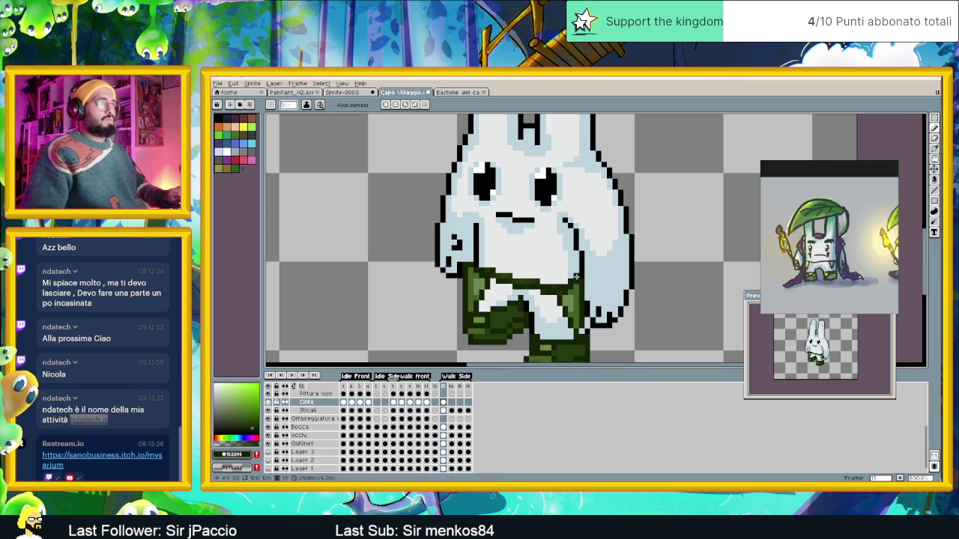
pyautogui.scroll(-1, 608, 315)
pyautogui.scroll(-1, 595, 332)
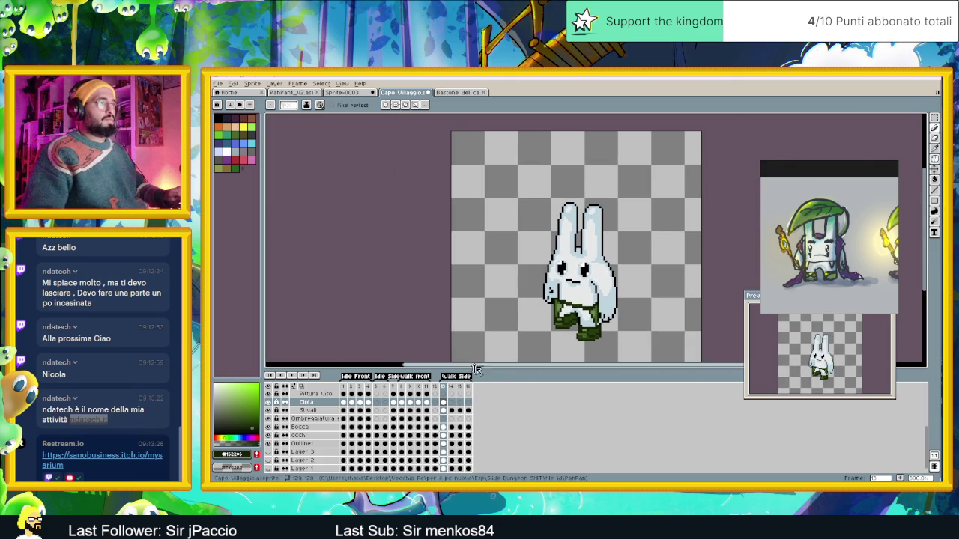
# Step the Cinta layer through frames 13, 14, 15 and 16, zooming in on the bunny.
pyautogui.click(444, 402)
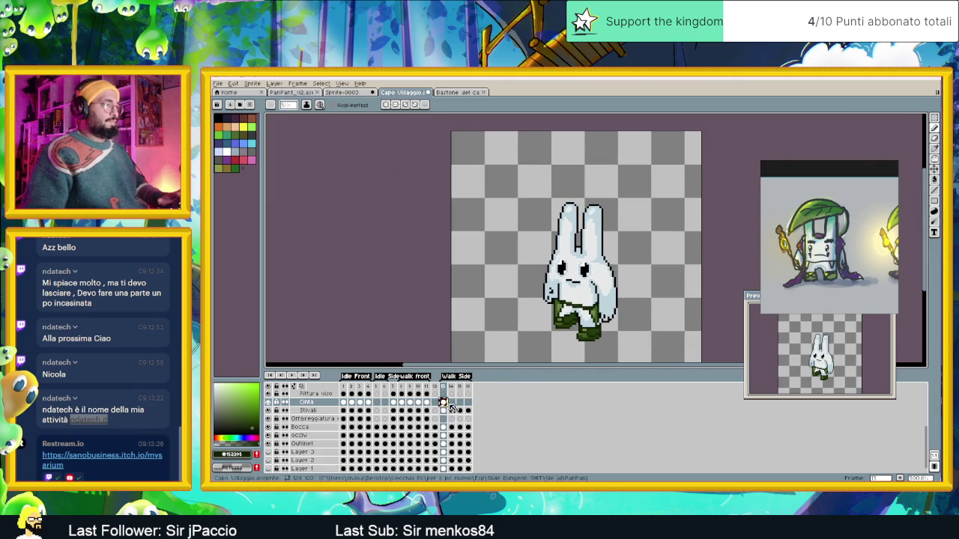
pyautogui.click(451, 403)
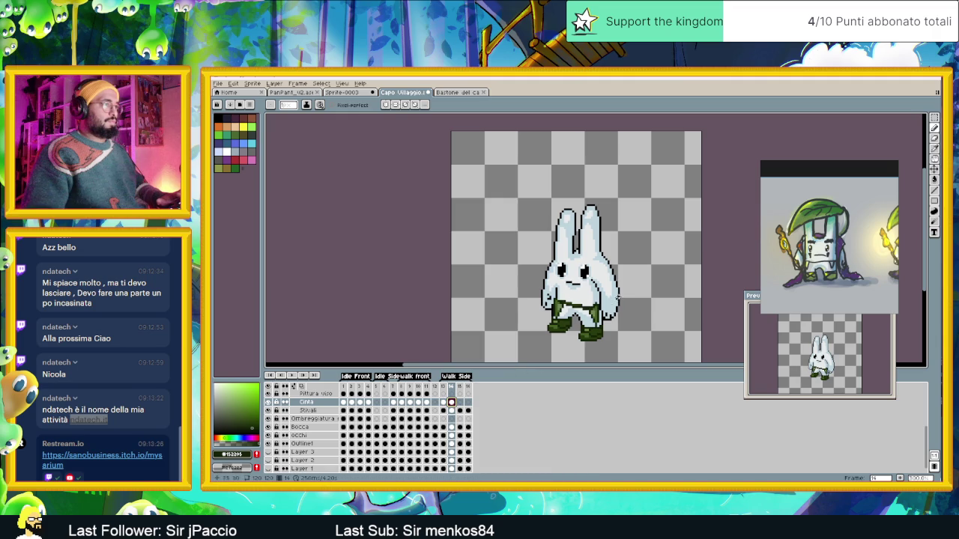
pyautogui.scroll(1, 622, 302)
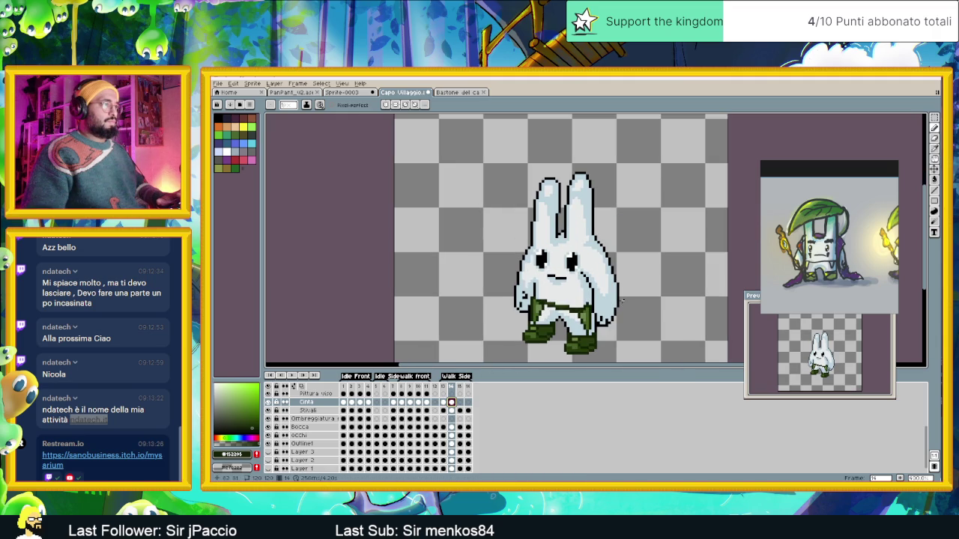
pyautogui.click(460, 403)
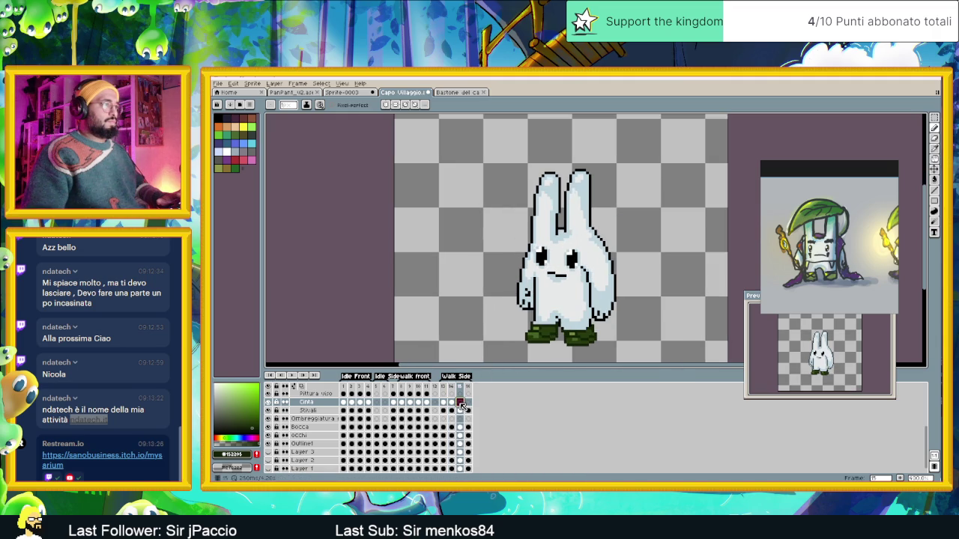
pyautogui.click(469, 403)
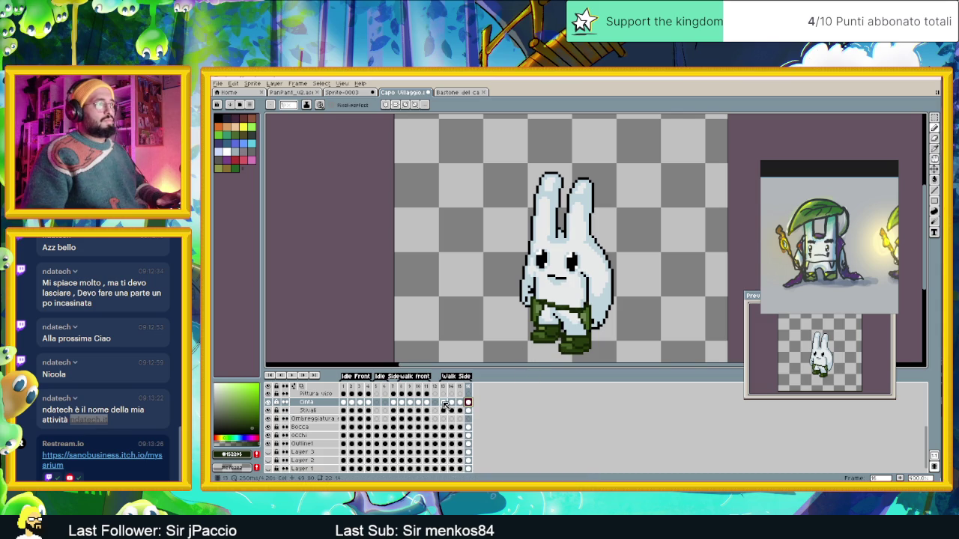
pyautogui.scroll(2, 595, 315)
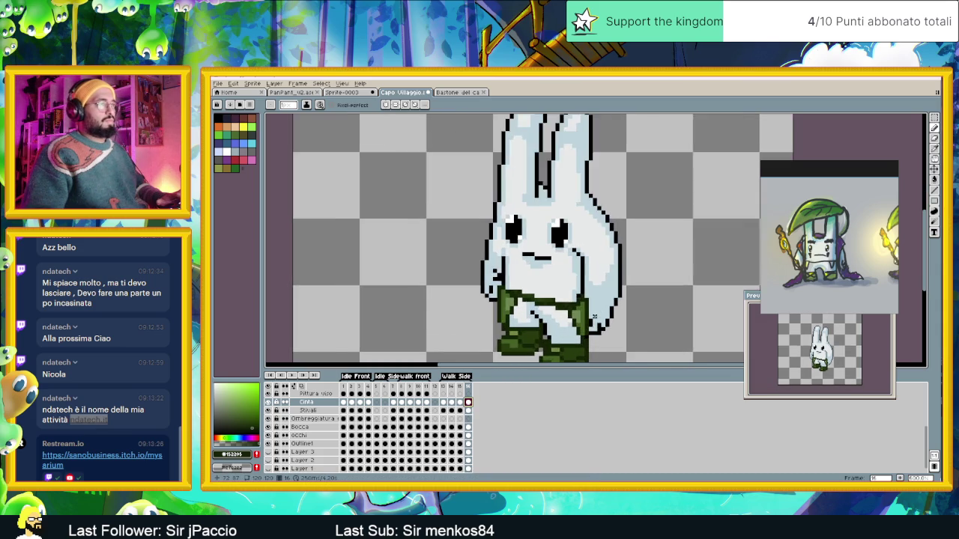
pyautogui.scroll(1, 592, 306)
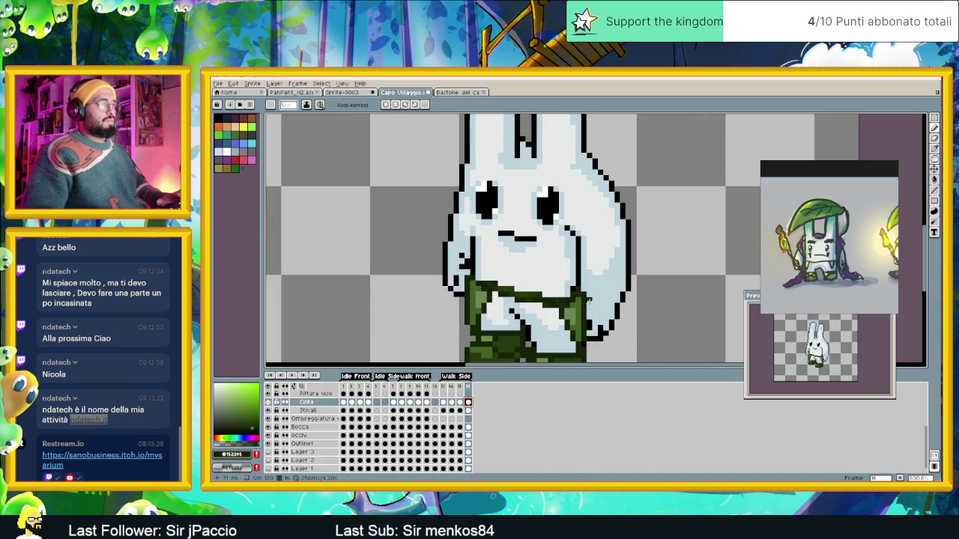
# On frame 16, shift the belt pixels by the right arm up two pixels.
pyautogui.click(935, 117)
pyautogui.moveTo(611, 263); pyautogui.dragTo(540, 356)
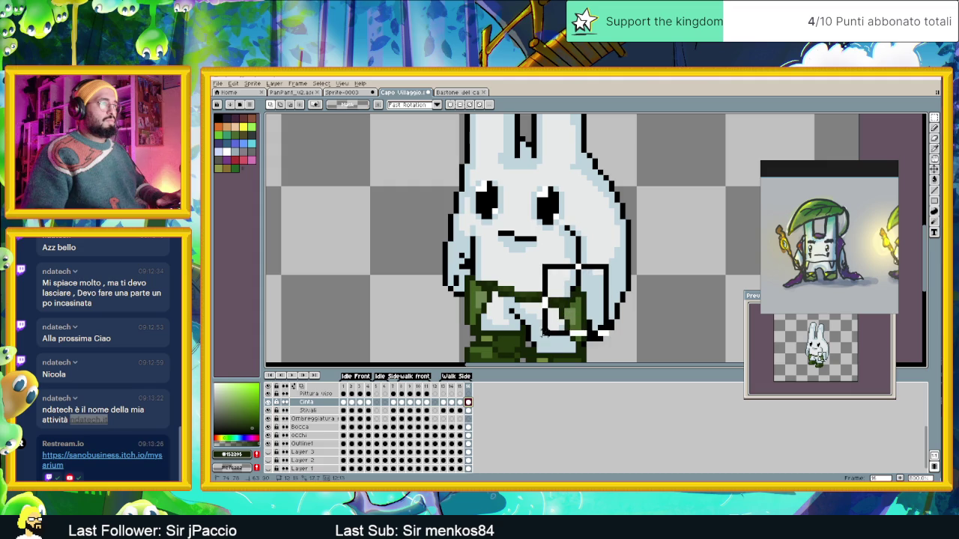
pyautogui.moveTo(573, 314); pyautogui.dragTo(574, 302)
pyautogui.hotkey('ctrl', 'd')
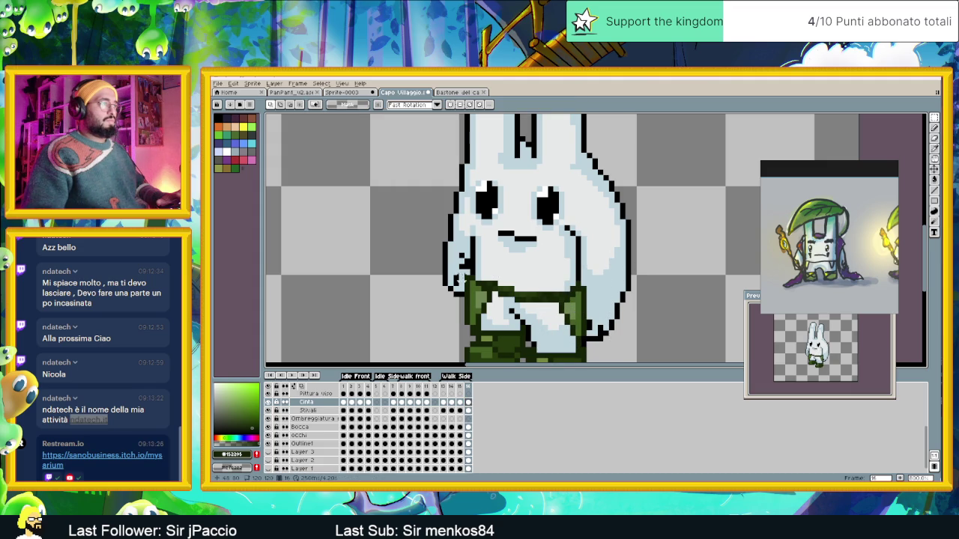
# Reposition the left arm and belt region and erase the stray belt pixels.
pyautogui.moveTo(533, 311)
pyautogui.mouseDown()
pyautogui.moveTo(543, 286)
pyautogui.moveTo(531, 260)
pyautogui.mouseUp()
pyautogui.moveTo(466, 224)
pyautogui.mouseDown()
pyautogui.moveTo(514, 294)
pyautogui.moveTo(502, 270)
pyautogui.mouseUp()
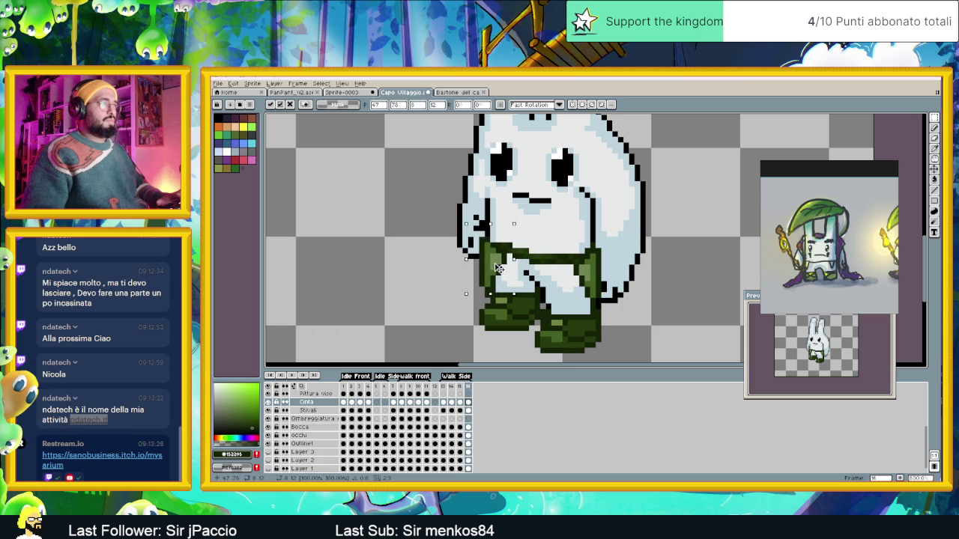
pyautogui.moveTo(500, 268)
pyautogui.mouseDown()
pyautogui.moveTo(484, 269)
pyautogui.moveTo(518, 266)
pyautogui.mouseUp()
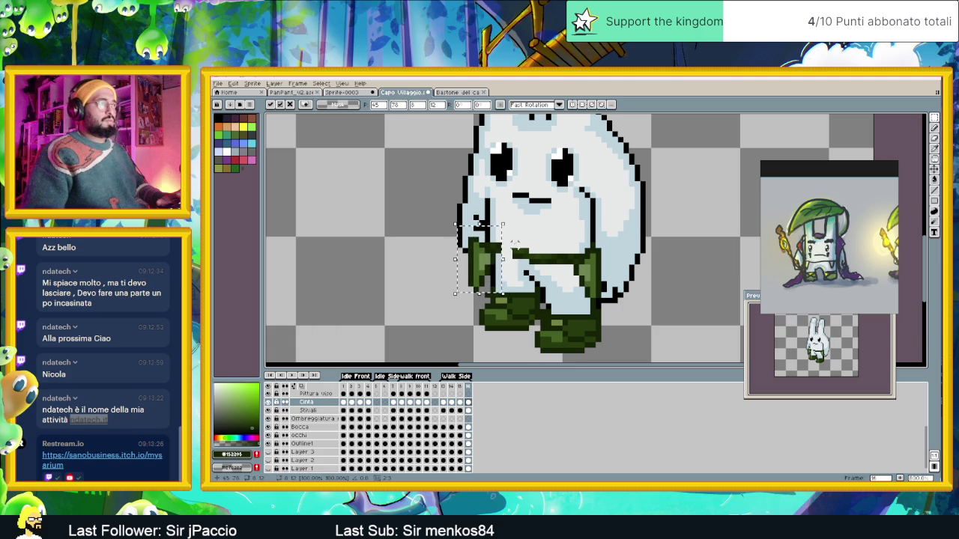
pyautogui.press('Delete')
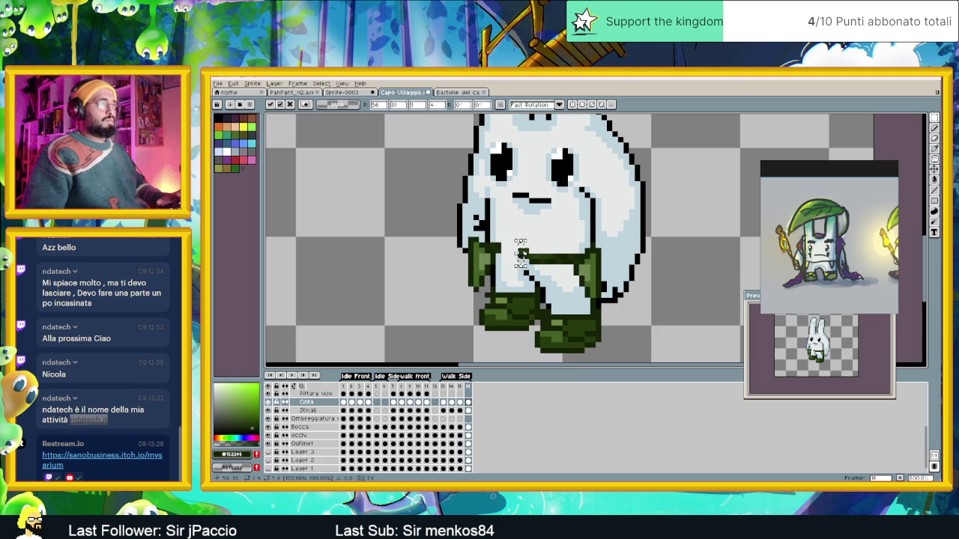
pyautogui.moveTo(450, 219); pyautogui.dragTo(516, 300)
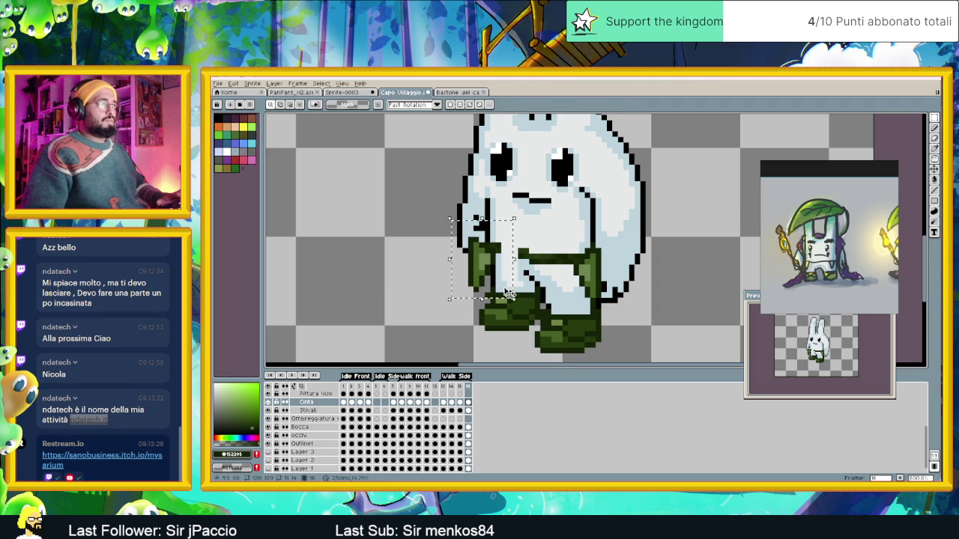
pyautogui.moveTo(484, 269); pyautogui.dragTo(497, 269)
pyautogui.hotkey('ctrl', 'd')
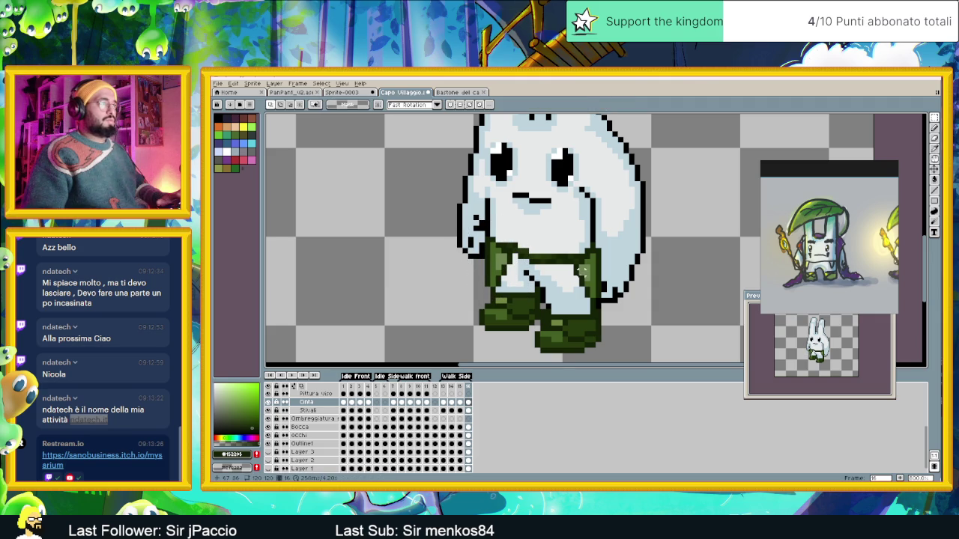
# Slide the remaining belt pixels into place around the waist on frame 16.
pyautogui.scroll(-2, 558, 293)
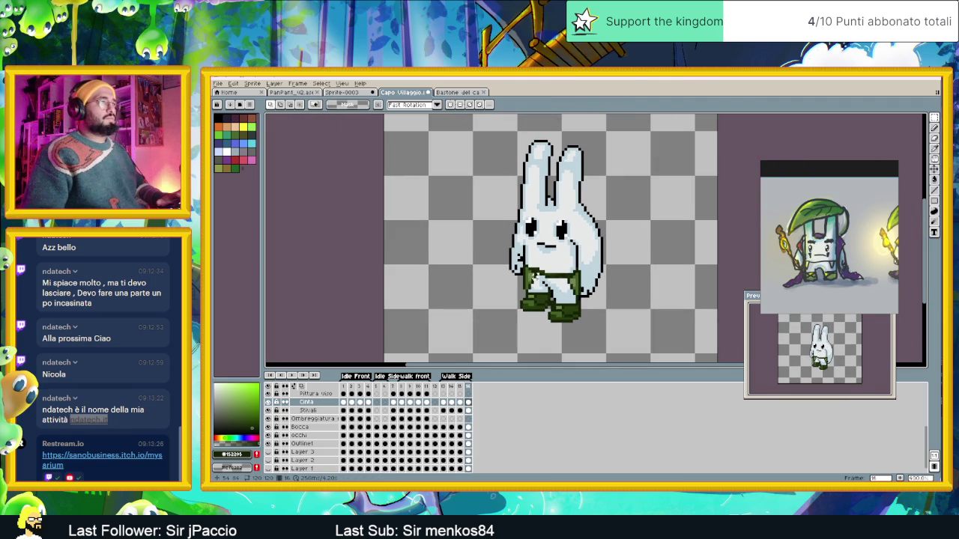
pyautogui.scroll(1, 535, 275)
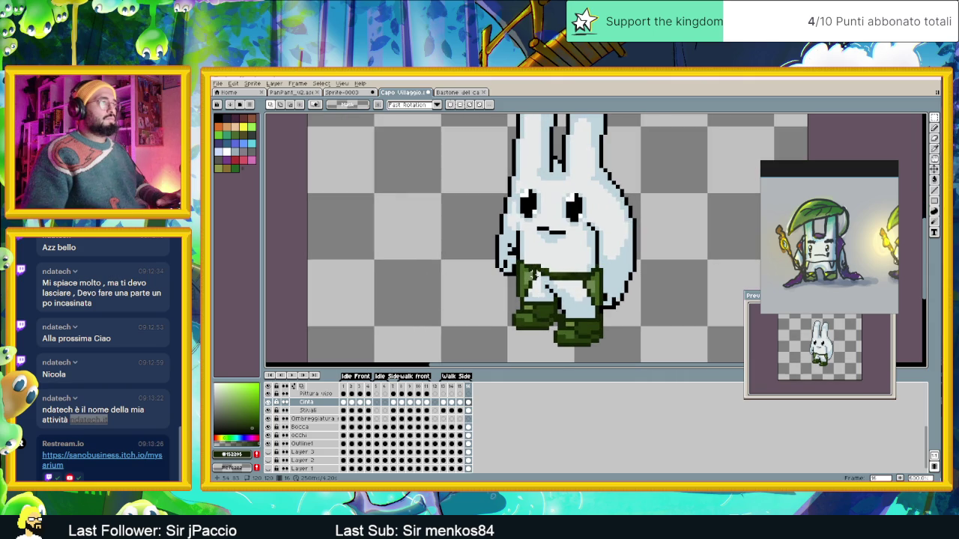
pyautogui.moveTo(533, 289); pyautogui.dragTo(551, 290)
pyautogui.scroll(-1, 553, 296)
pyautogui.scroll(-1, 550, 307)
pyautogui.scroll(-1, 546, 319)
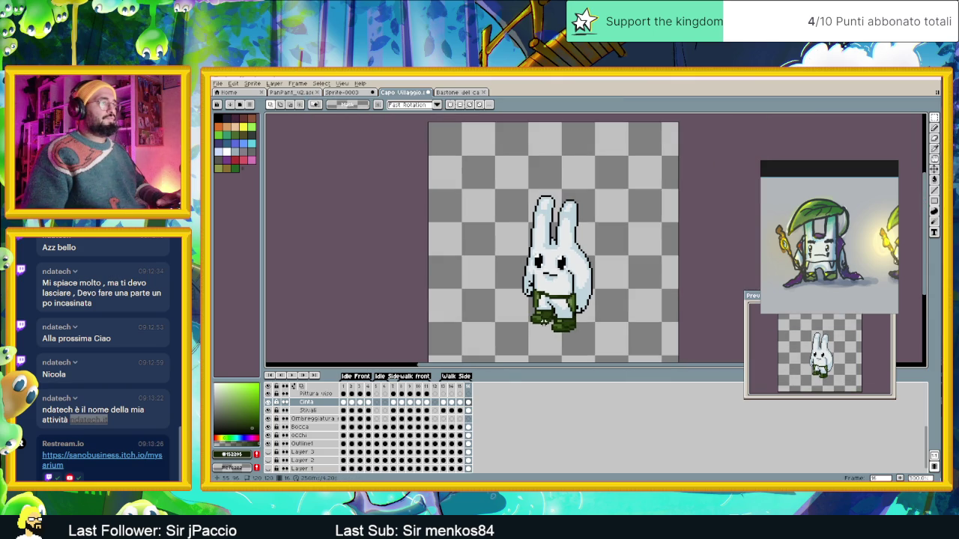
pyautogui.scroll(1, 573, 310)
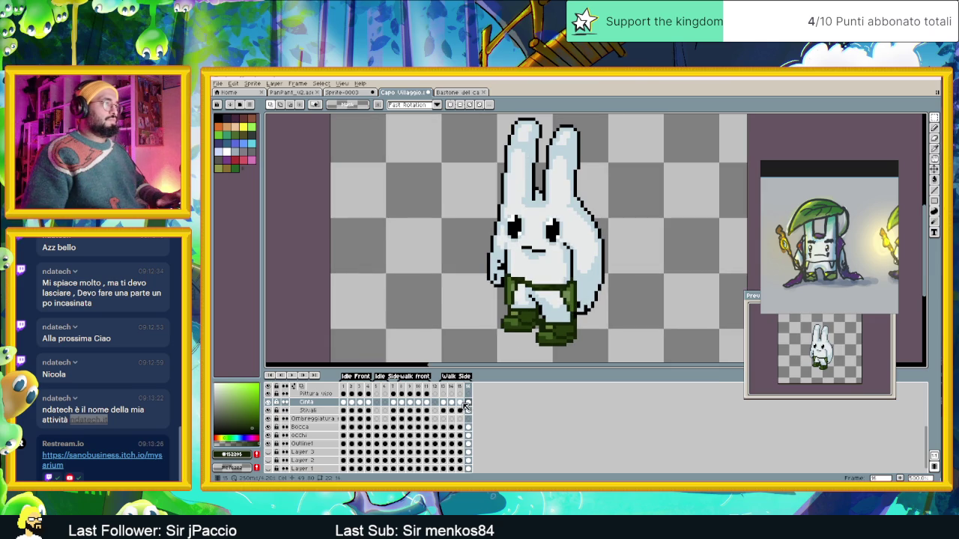
# On frame 15, adjust the belt pixels by the legs and right arm.
pyautogui.click(460, 403)
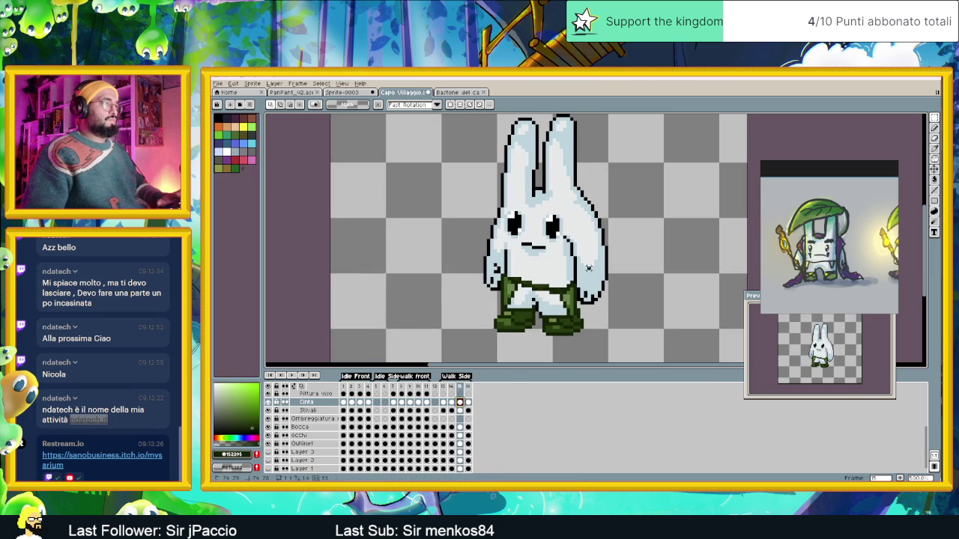
pyautogui.moveTo(590, 264)
pyautogui.mouseDown()
pyautogui.moveTo(550, 333)
pyautogui.moveTo(570, 300)
pyautogui.mouseUp()
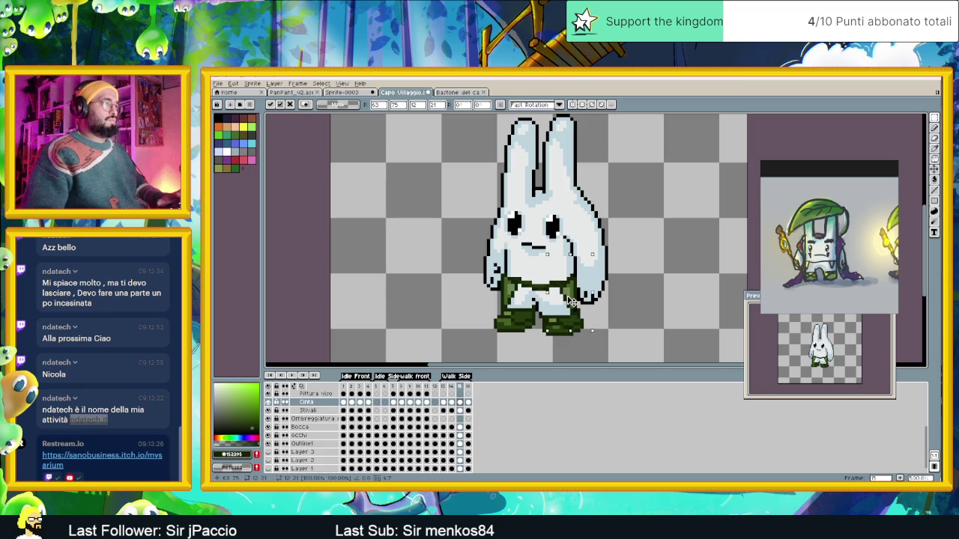
pyautogui.click(616, 300)
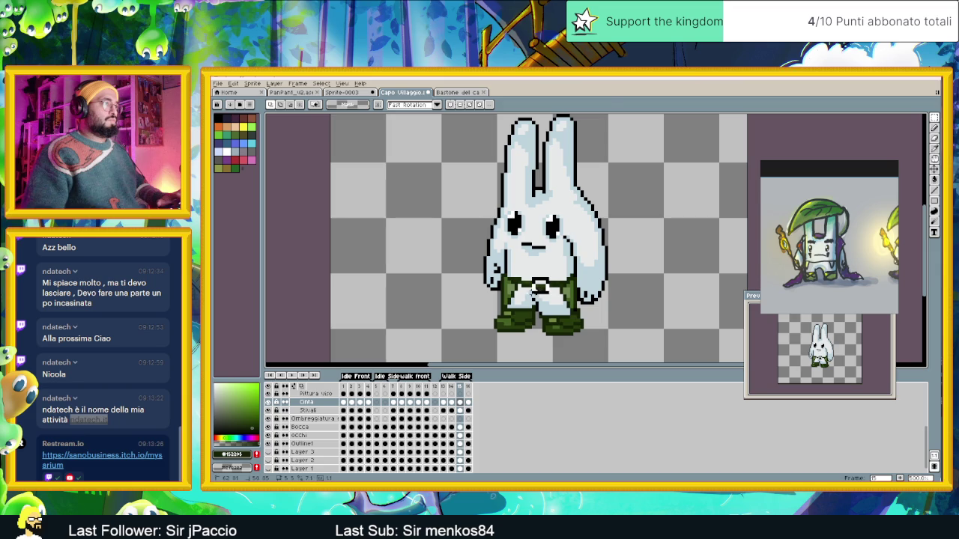
pyautogui.moveTo(527, 273)
pyautogui.mouseDown()
pyautogui.moveTo(549, 282)
pyautogui.moveTo(543, 289)
pyautogui.mouseUp()
pyautogui.click(554, 306)
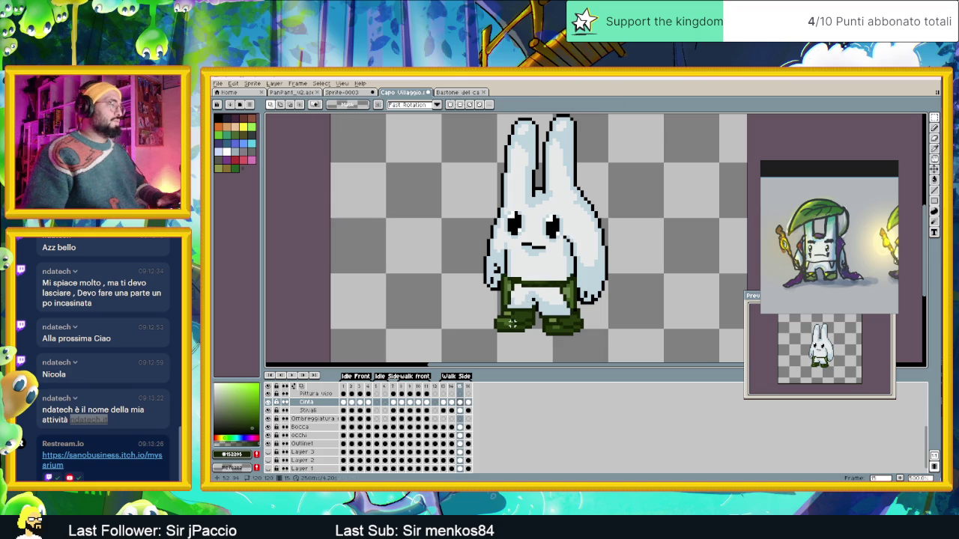
# Shift frame 14's belt pixels onto the waist, then compare with frame 13.
pyautogui.click(452, 403)
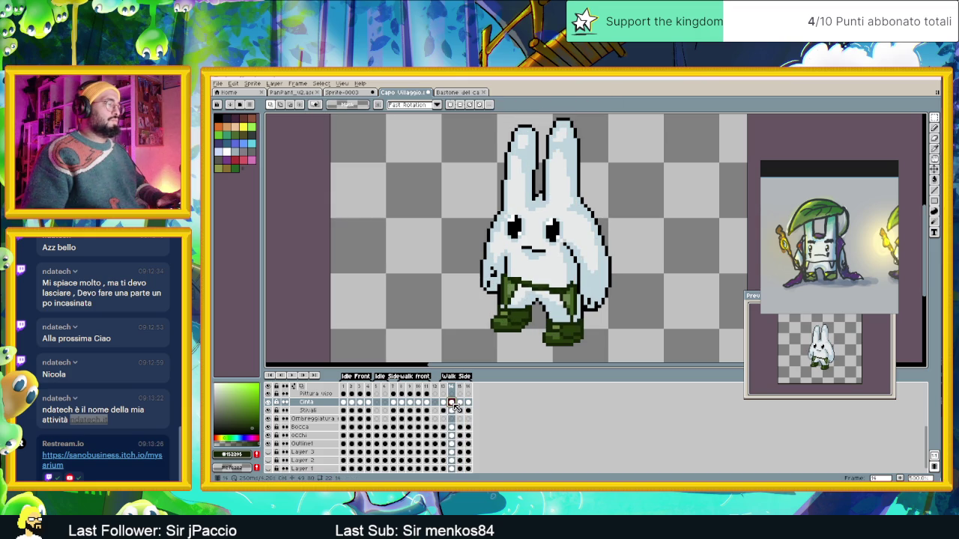
pyautogui.moveTo(484, 259)
pyautogui.mouseDown()
pyautogui.moveTo(533, 321)
pyautogui.moveTo(514, 305)
pyautogui.mouseUp()
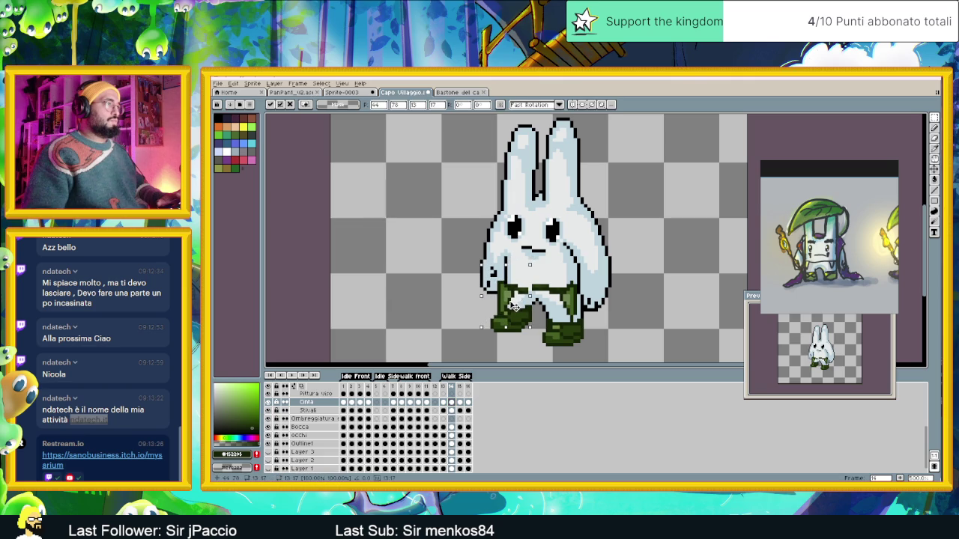
pyautogui.hotkey('ctrl', 'd')
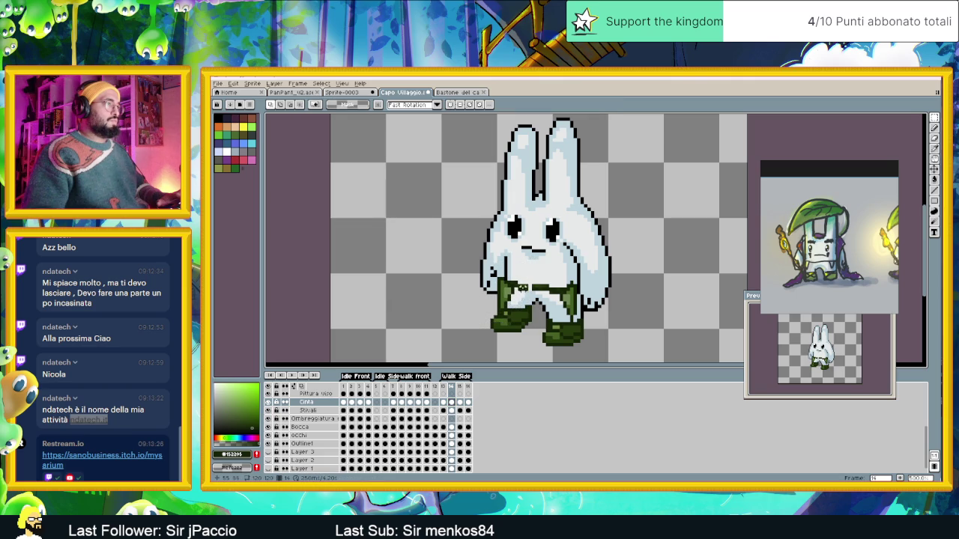
pyautogui.moveTo(536, 283); pyautogui.dragTo(535, 293)
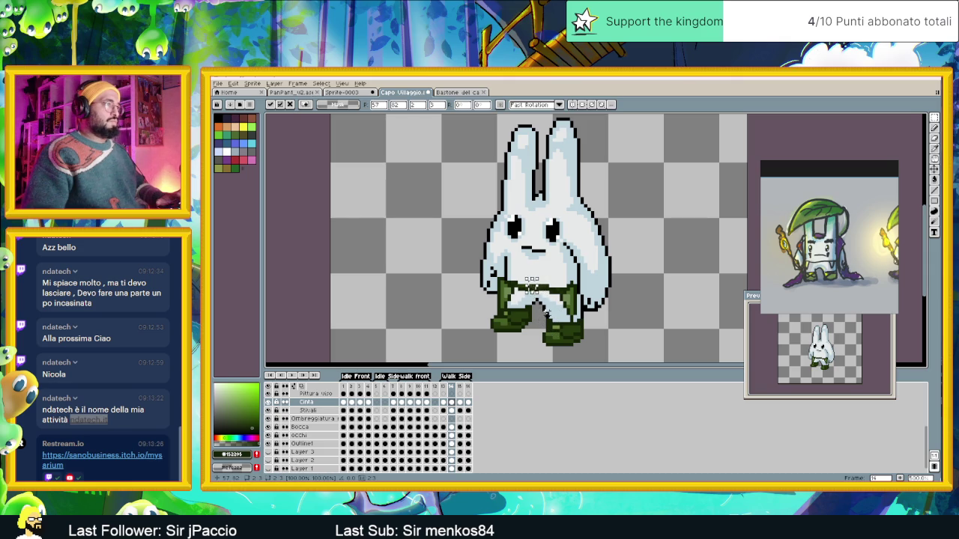
pyautogui.press('Return')
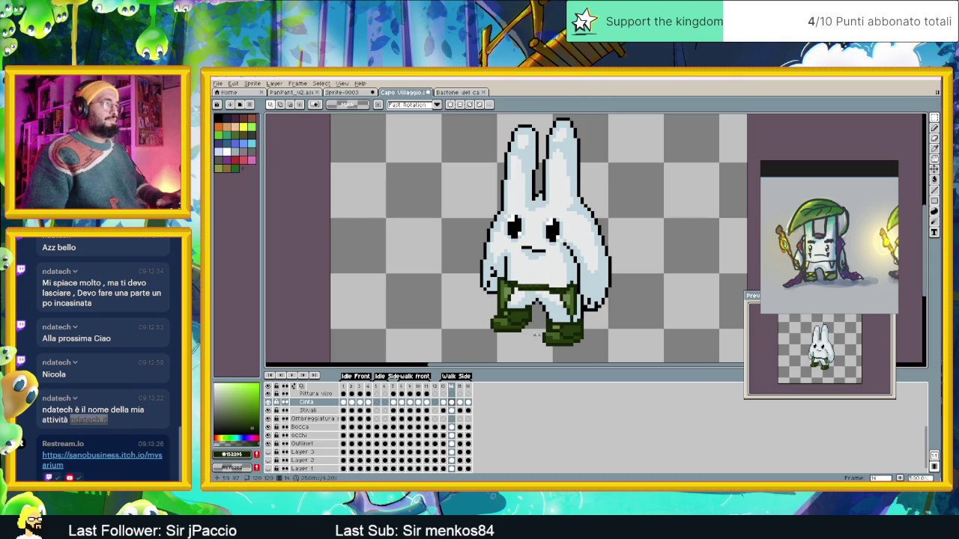
pyautogui.scroll(-1, 537, 345)
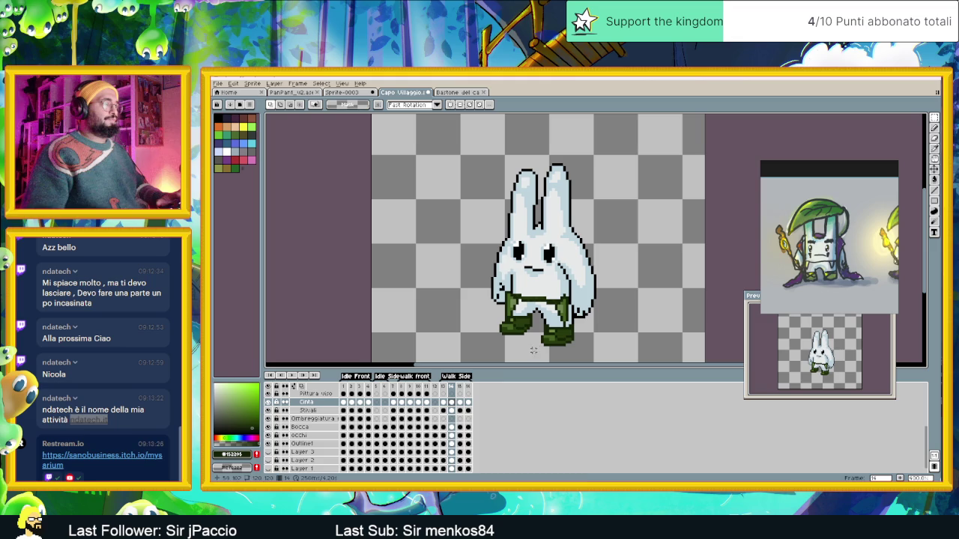
pyautogui.click(444, 403)
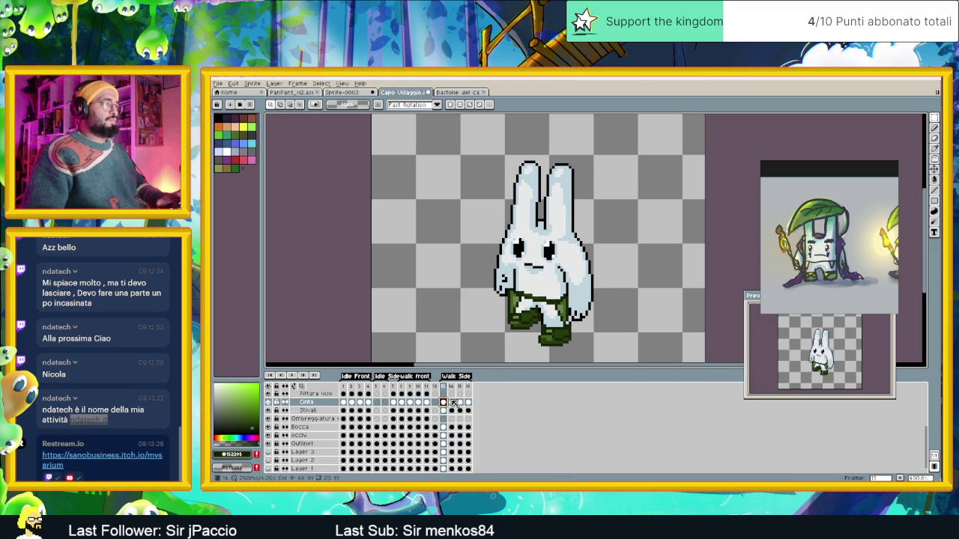
# On frame 14, shift the belt piece by the lower right body slightly right.
pyautogui.click(452, 403)
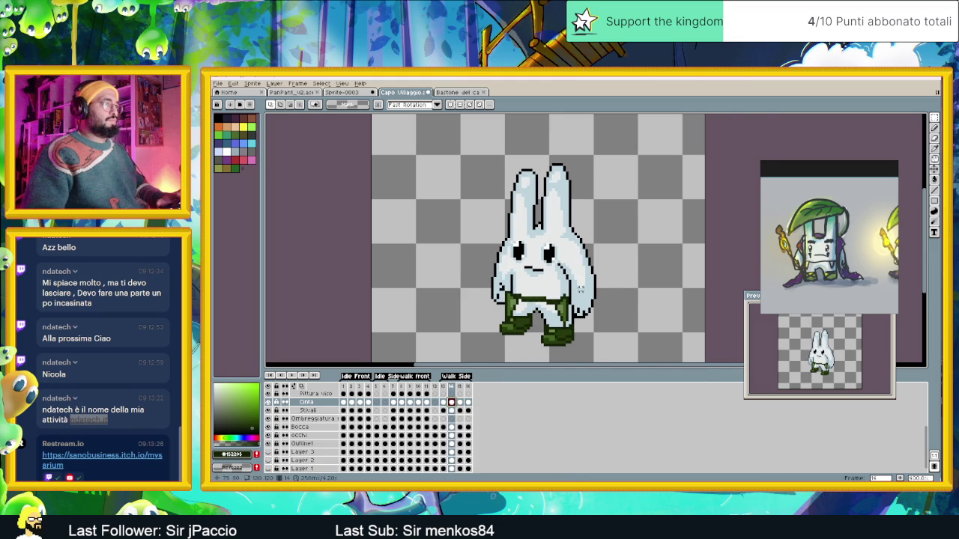
pyautogui.scroll(1, 580, 289)
pyautogui.moveTo(577, 283); pyautogui.dragTo(528, 358)
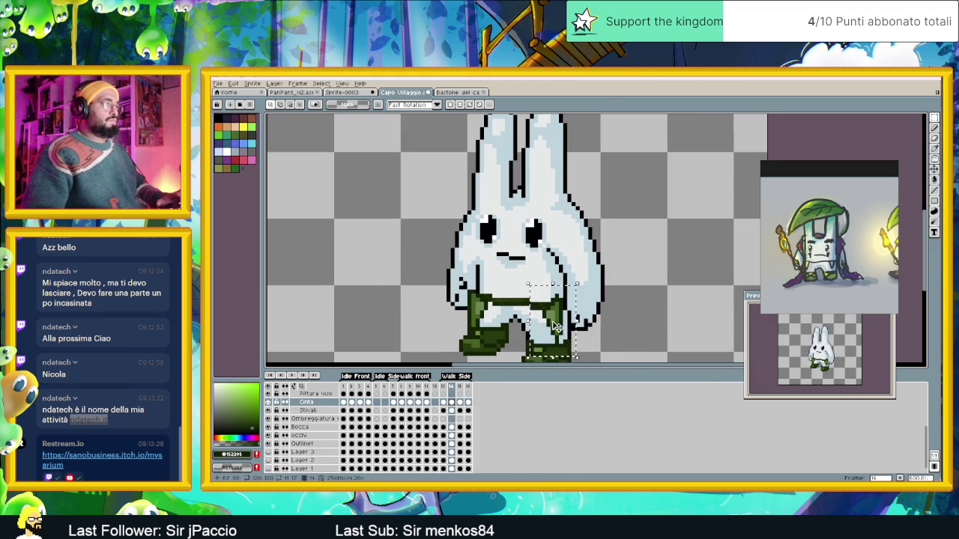
pyautogui.moveTo(556, 329); pyautogui.dragTo(565, 324)
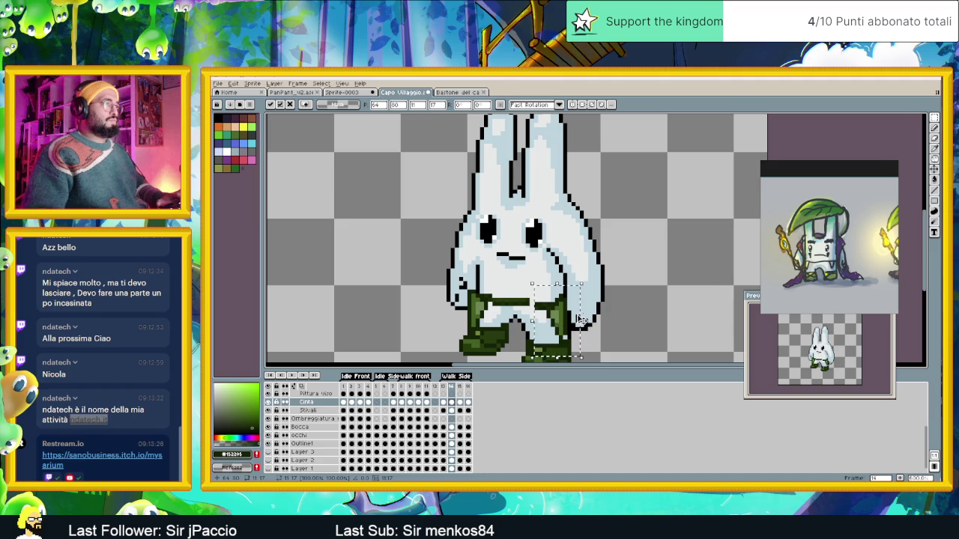
pyautogui.press('Return')
# Add a dark pixel at the inner leg edge and move a small belt section left.
pyautogui.click(528, 350)
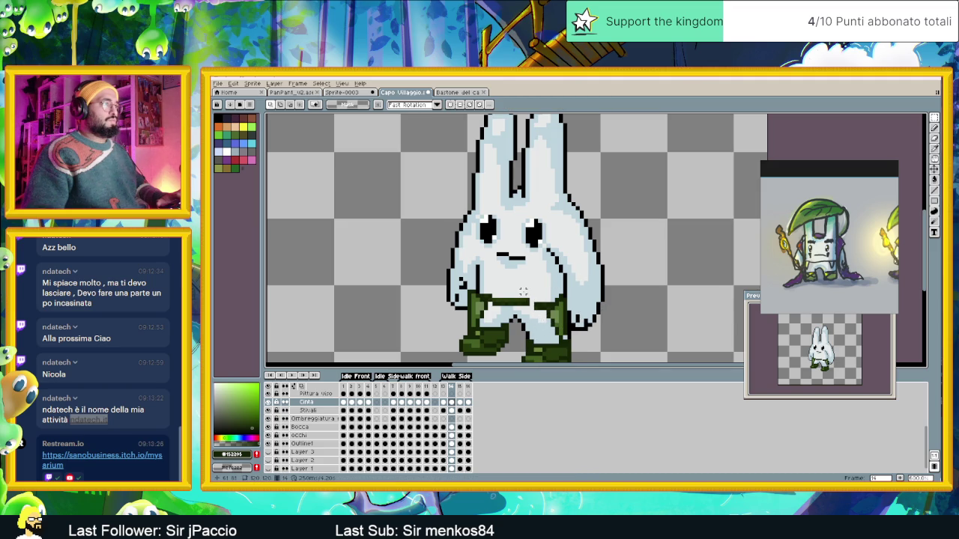
pyautogui.moveTo(518, 290); pyautogui.dragTo(535, 312)
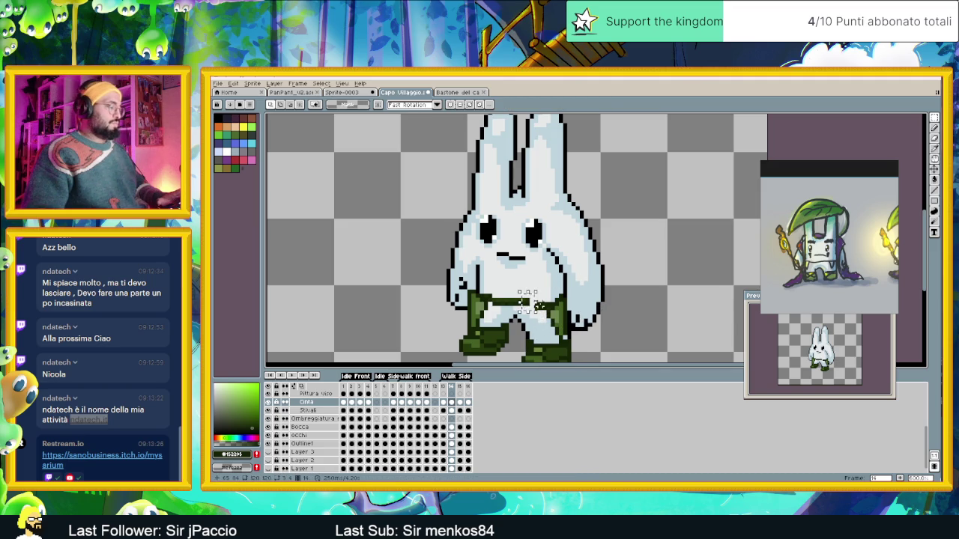
pyautogui.click(526, 294)
pyautogui.press('Return')
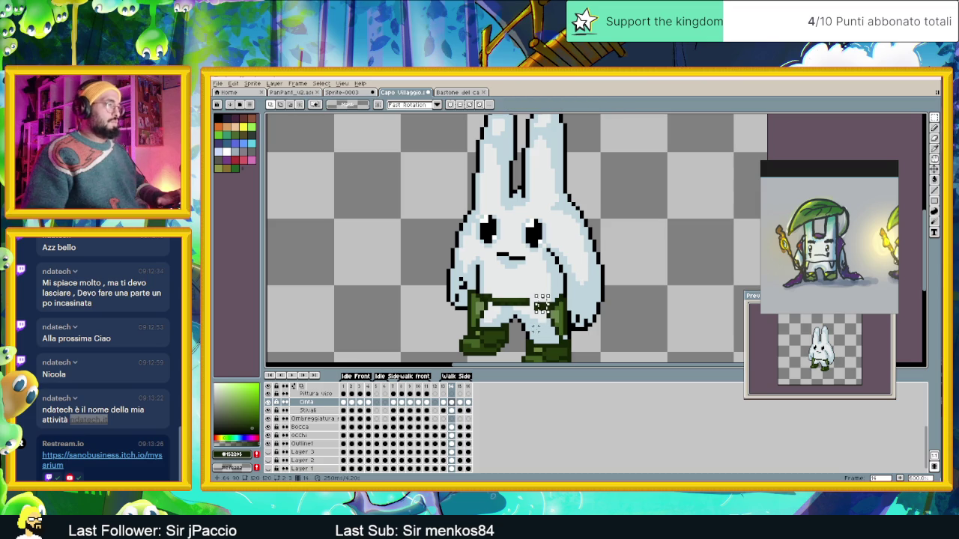
pyautogui.click(547, 309)
pyautogui.moveTo(546, 310); pyautogui.dragTo(538, 310)
pyautogui.press('Return')
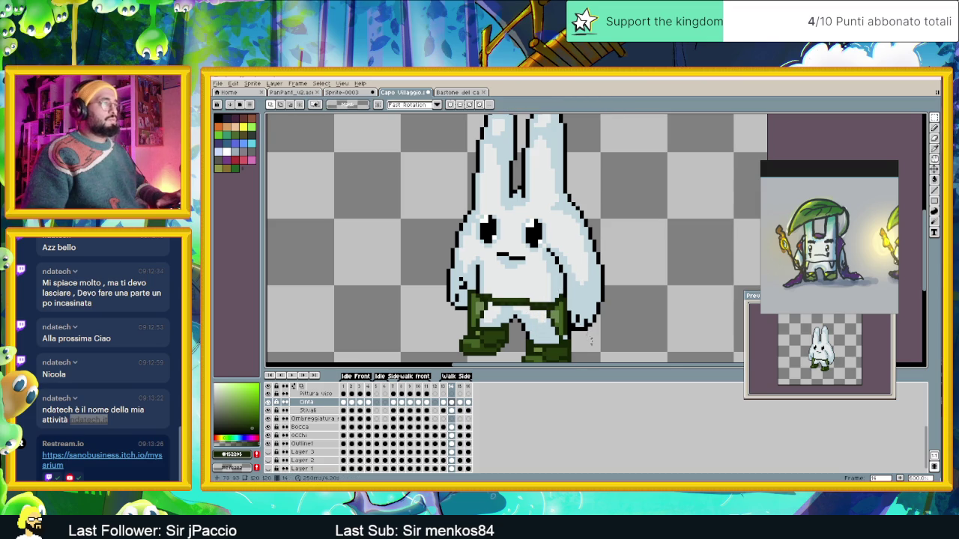
pyautogui.scroll(-2, 592, 352)
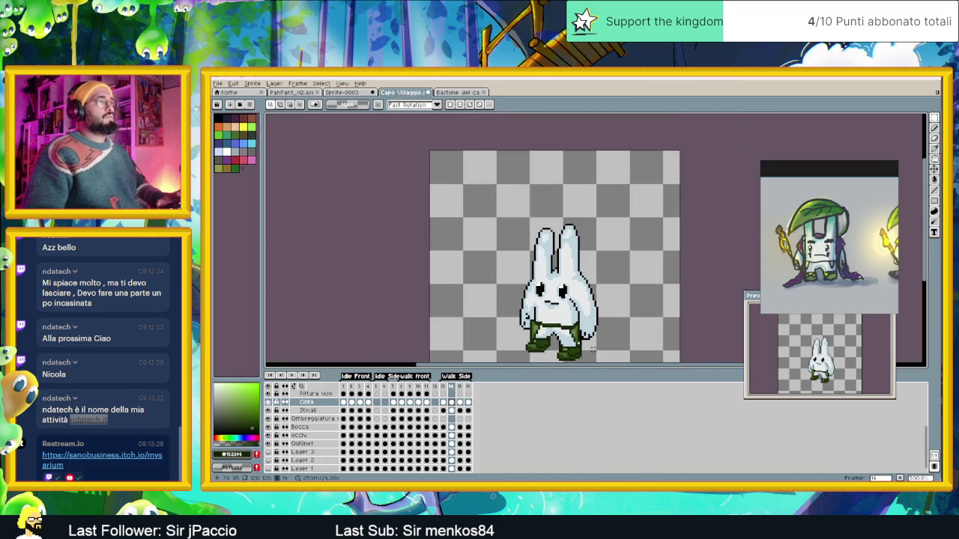
# Step through frames 15 and 16, zooming in to inspect the right-side belt area.
pyautogui.click(460, 403)
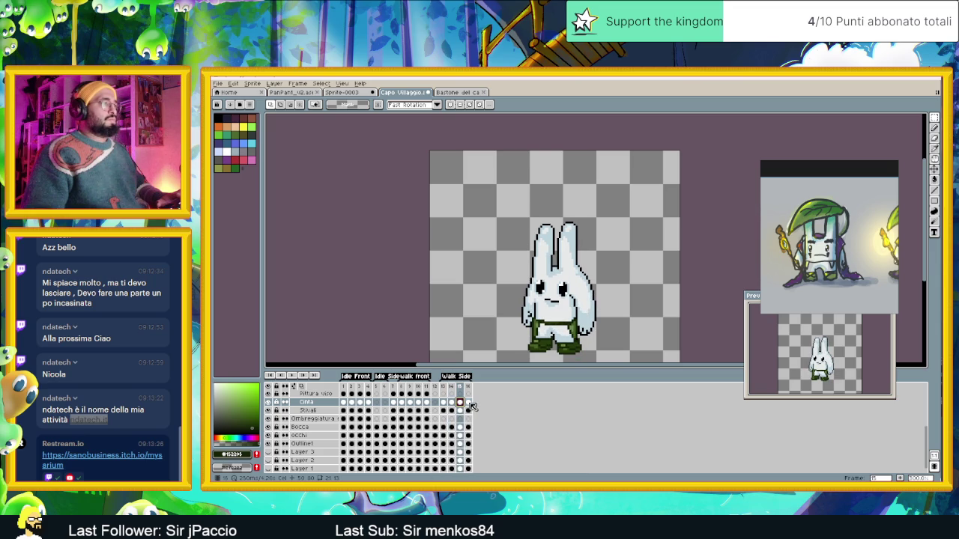
pyautogui.click(468, 403)
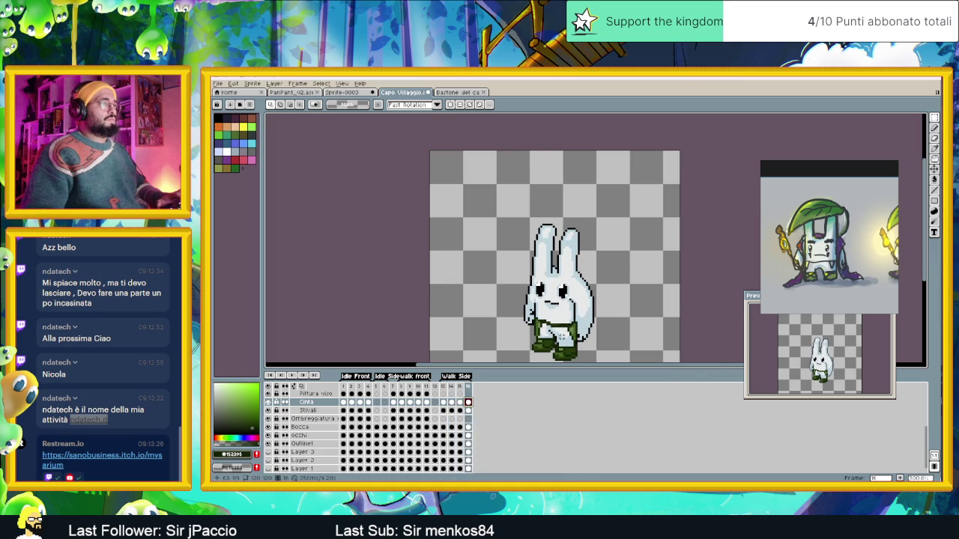
pyautogui.scroll(1, 562, 344)
pyautogui.scroll(1, 562, 344)
pyautogui.moveTo(610, 283); pyautogui.dragTo(556, 363)
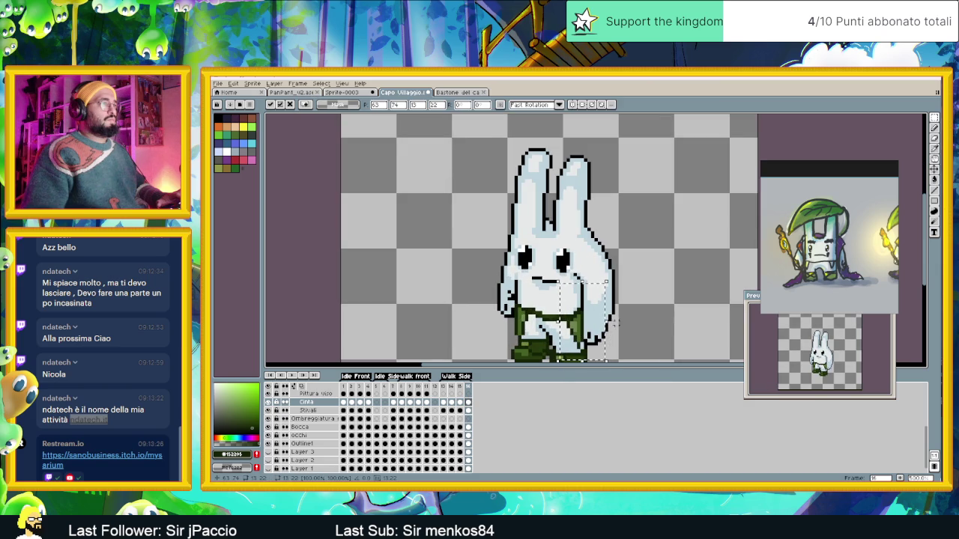
pyautogui.click(615, 324)
pyautogui.scroll(-2, 551, 355)
# Play the walk animation, stop it, and zoom in on the bunny's feet.
pyautogui.click(292, 377)
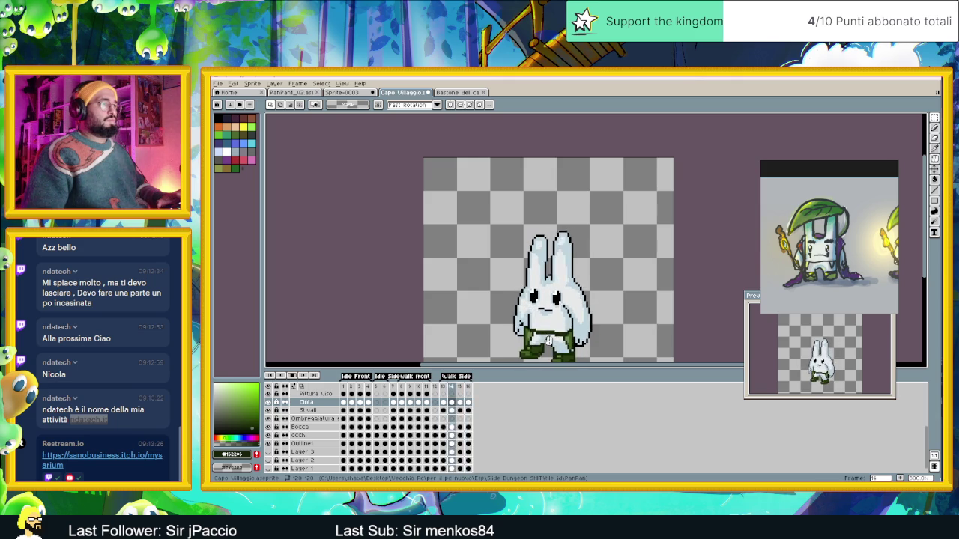
pyautogui.press('Return')
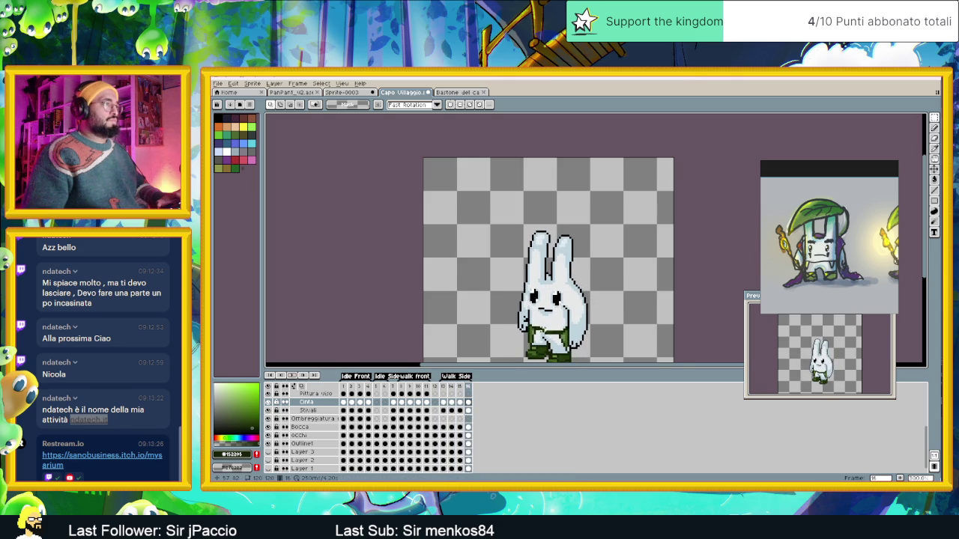
pyautogui.scroll(3, 523, 336)
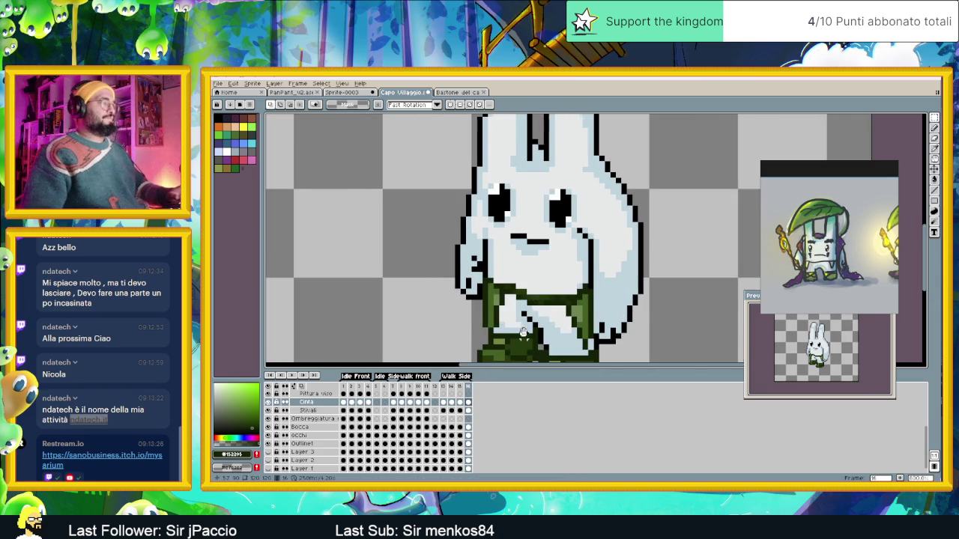
pyautogui.moveTo(523, 335); pyautogui.dragTo(529, 326)
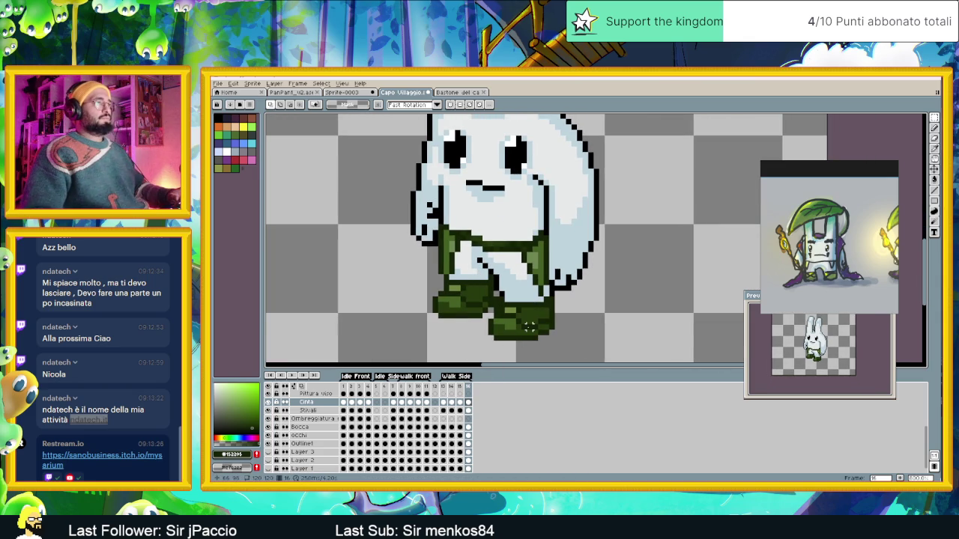
# View walk frame 13 up close, retouch the belt with the Pencil, then zoom out.
pyautogui.click(443, 404)
pyautogui.scroll(2, 500, 297)
pyautogui.scroll(1, 501, 298)
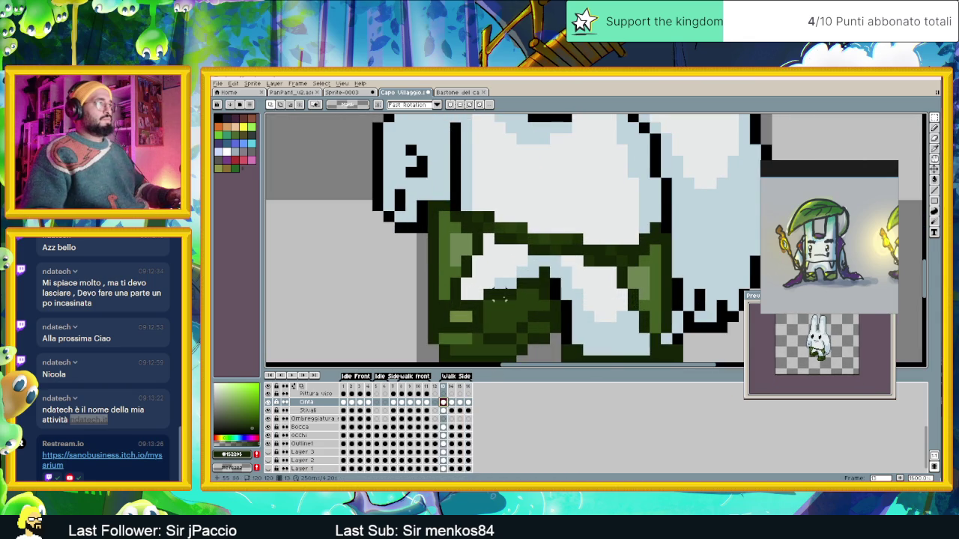
pyautogui.scroll(-1, 500, 297)
pyautogui.click(936, 129)
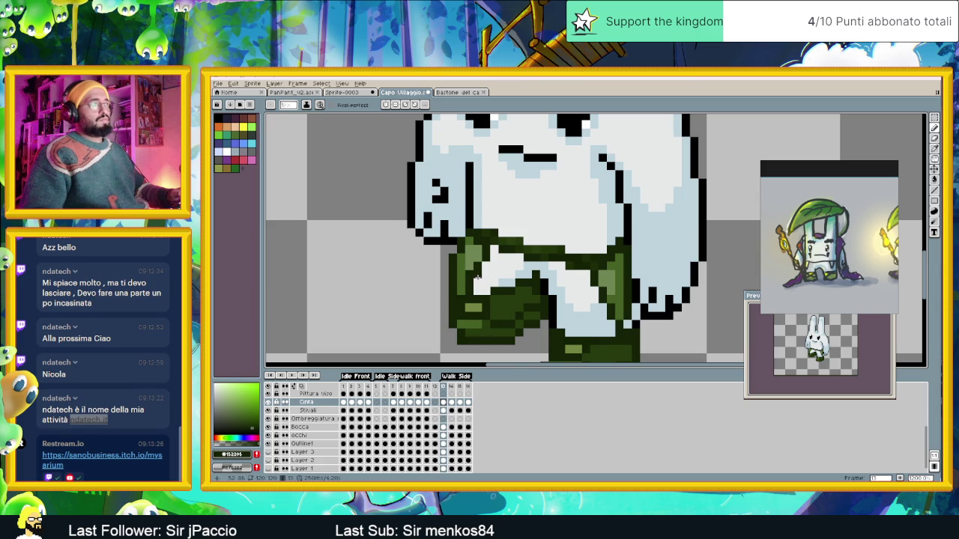
pyautogui.scroll(-1, 478, 276)
pyautogui.scroll(-1, 477, 276)
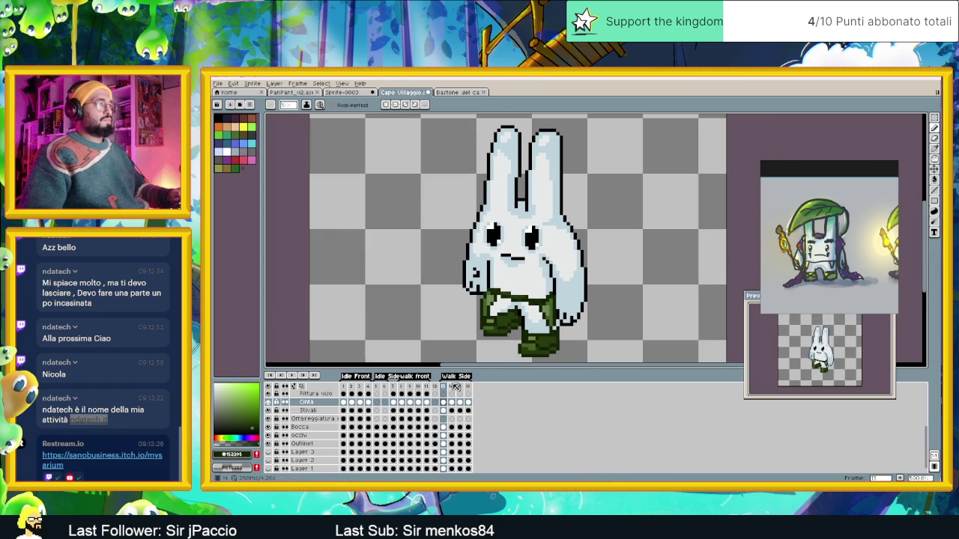
# On frame 14, pencil outline pixels and fix stray colours along the belt's left edge.
pyautogui.click(453, 386)
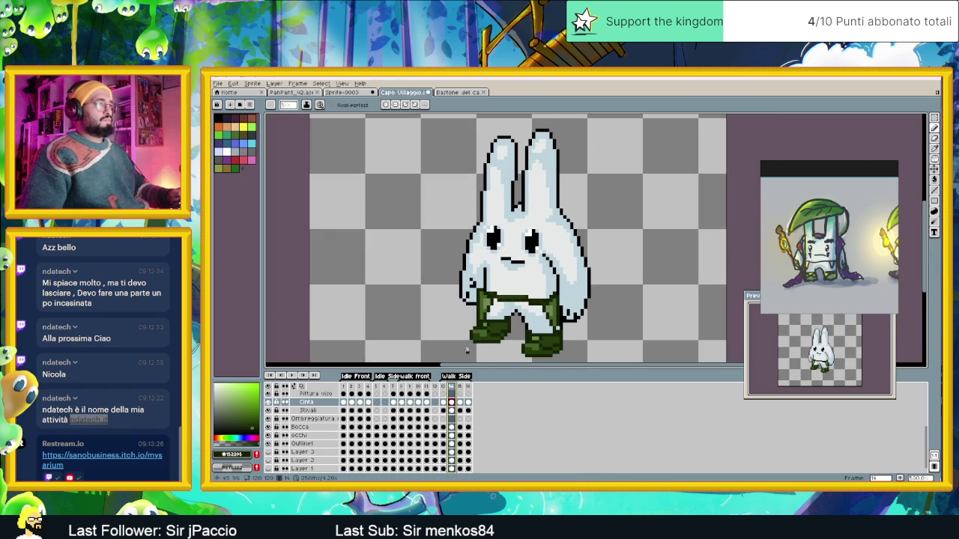
pyautogui.scroll(1, 490, 296)
pyautogui.scroll(1, 490, 296)
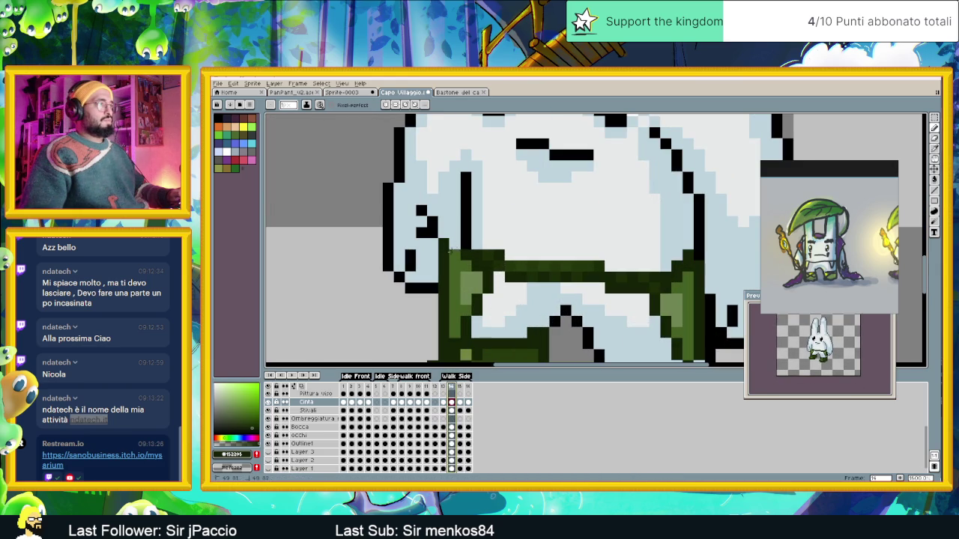
pyautogui.click(454, 266)
pyautogui.click(434, 268)
pyautogui.click(433, 266)
pyautogui.click(454, 276)
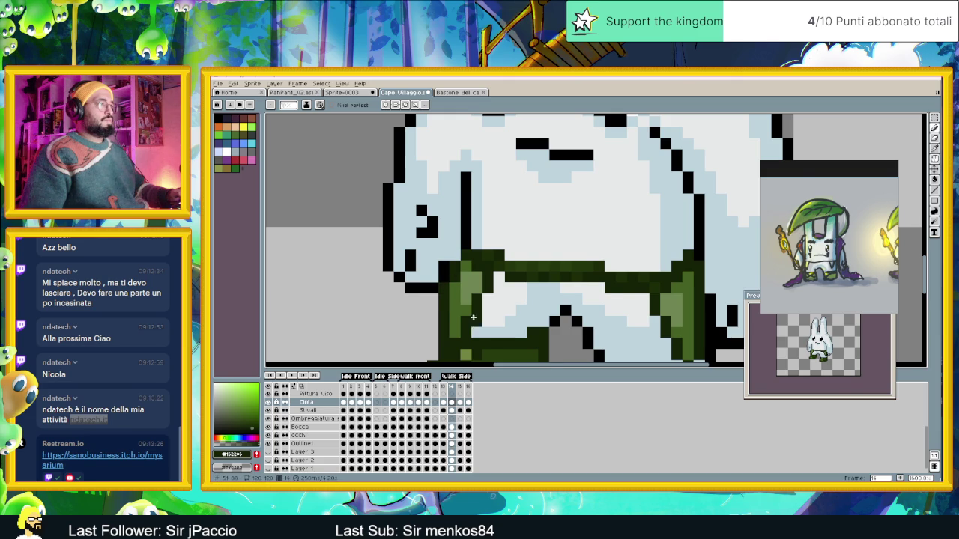
pyautogui.scroll(-2, 447, 291)
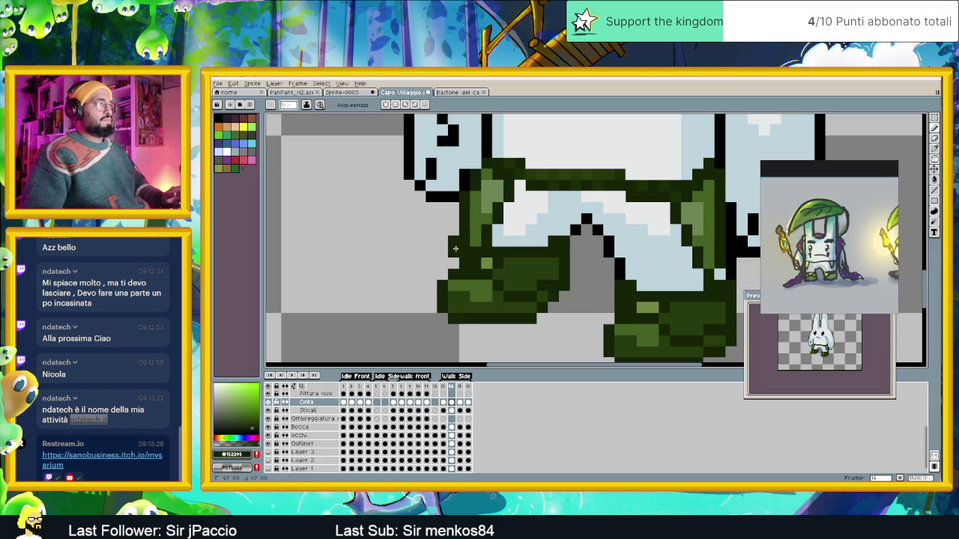
# Sample the olive and dark greens from the sprite, then compare frames 13 and 14.
pyautogui.press('alt')
pyautogui.click(468, 240)
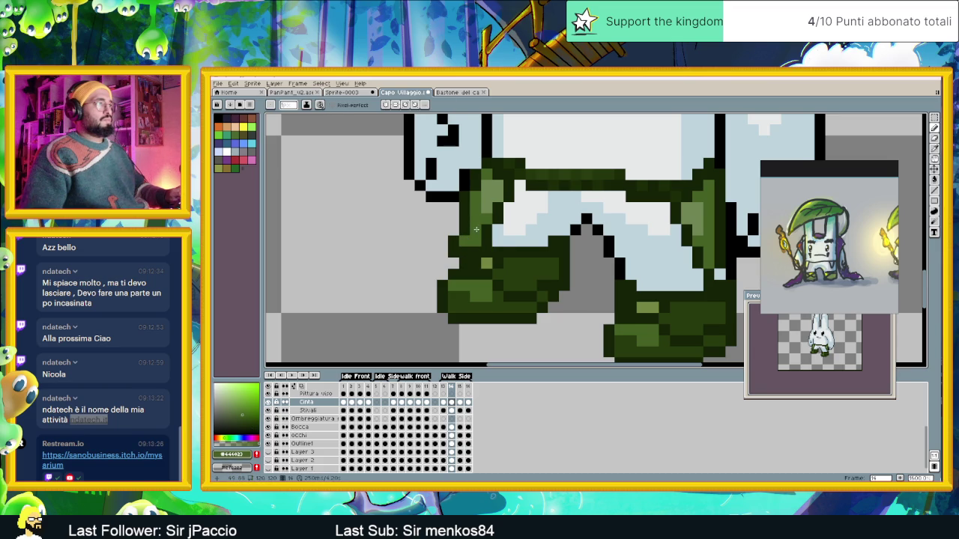
pyautogui.keyDown('alt'); pyautogui.click(459, 238); pyautogui.keyUp('alt')
pyautogui.scroll(-4, 486, 268)
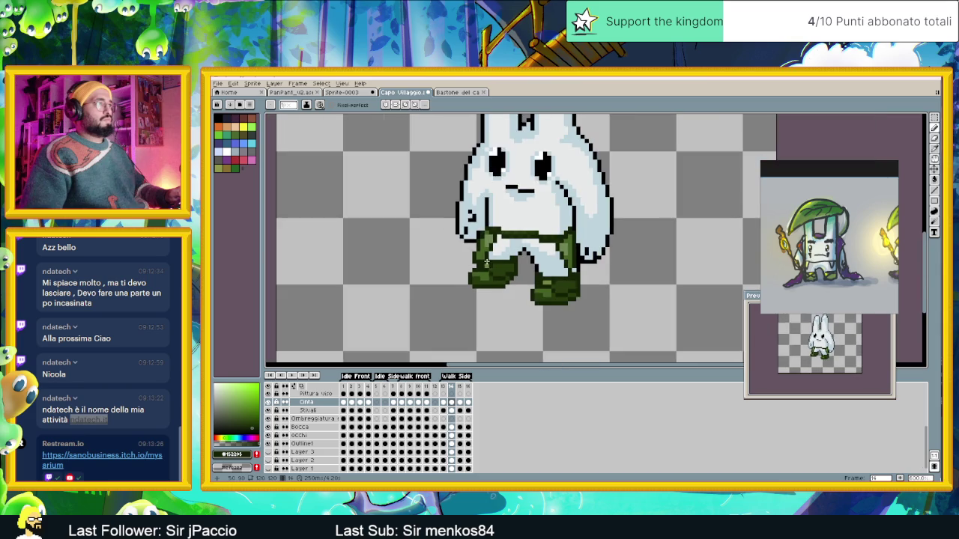
pyautogui.scroll(5, 486, 263)
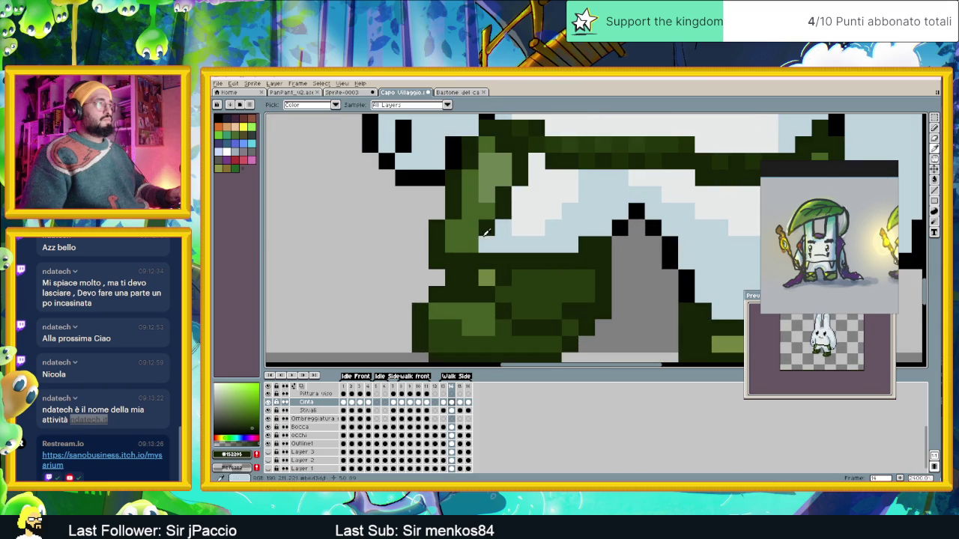
pyautogui.scroll(-3, 487, 277)
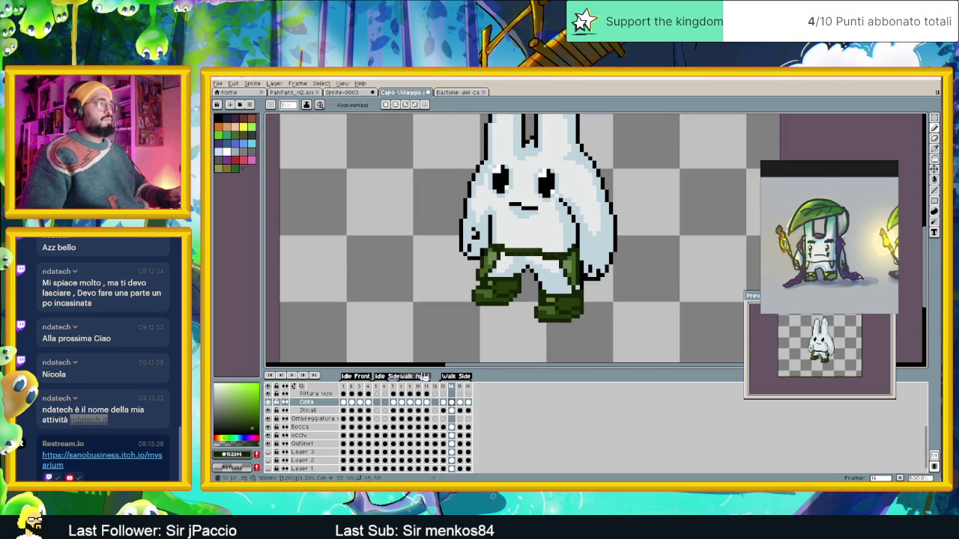
pyautogui.click(444, 387)
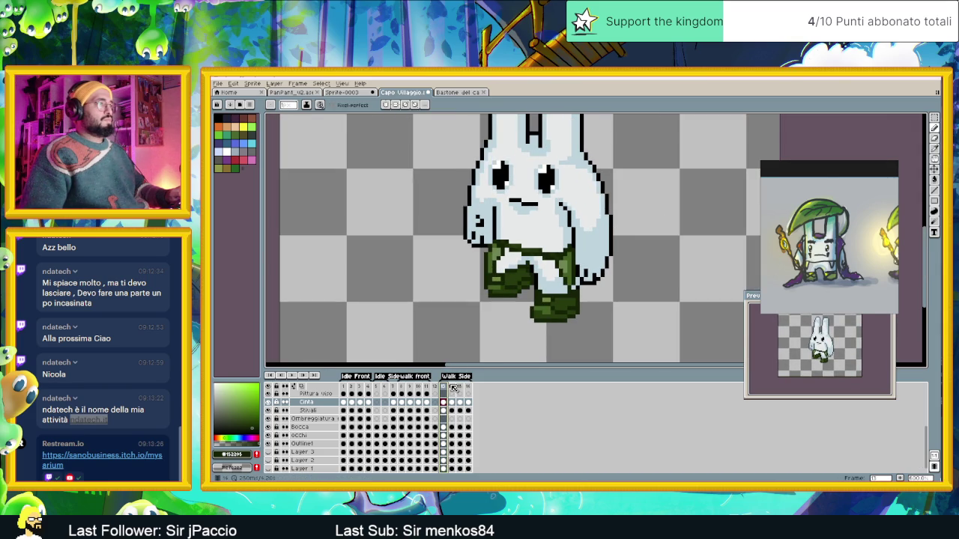
pyautogui.click(453, 387)
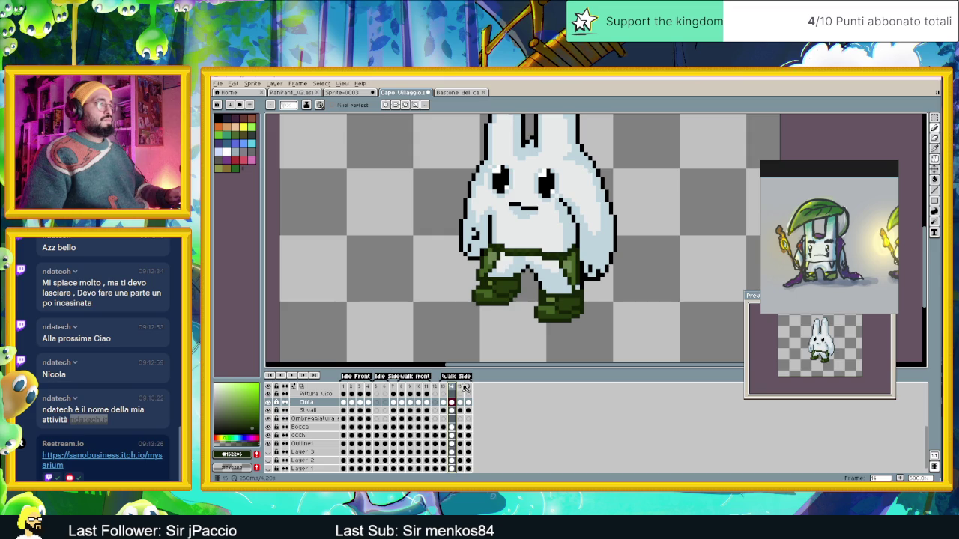